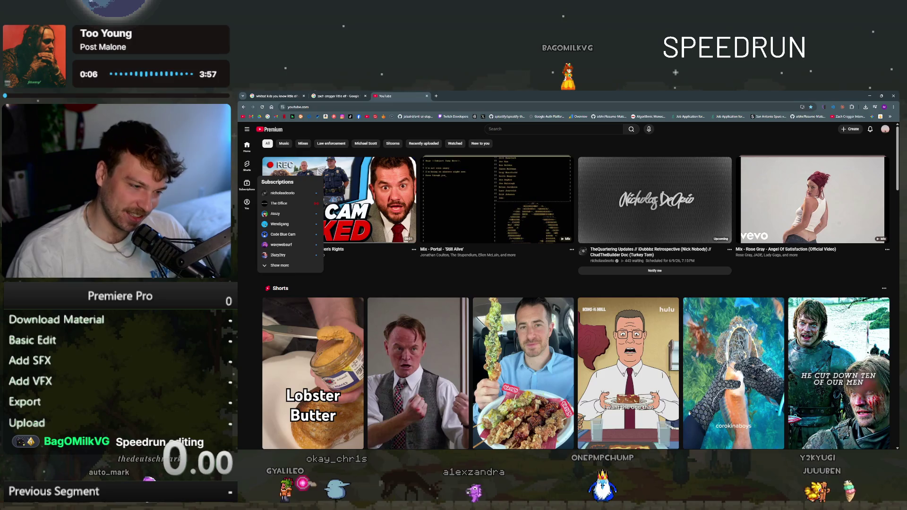
- Switch from the YouTube home page in Chrome to the Premiere Pro project window
key("alt+Tab")
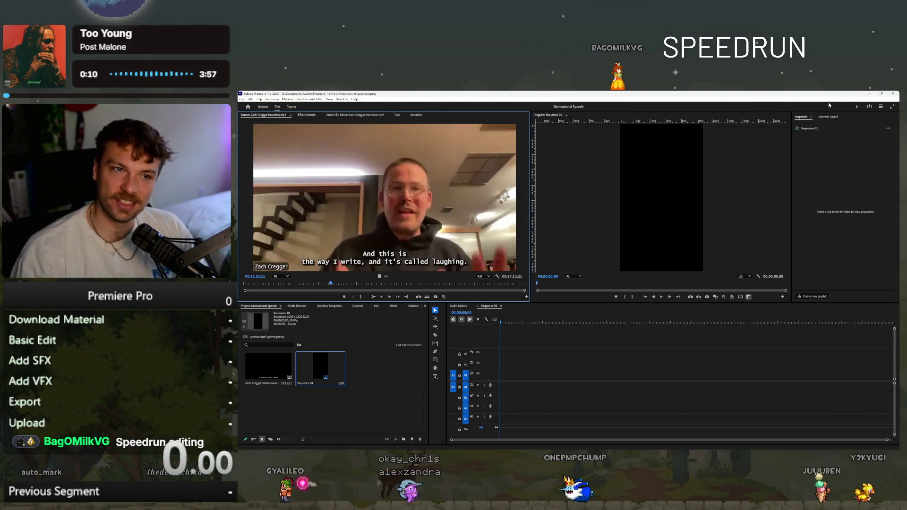
- Select the Zach Cregger Interview clip in the Project panel and start the speedrun timer
left_click(274, 379)
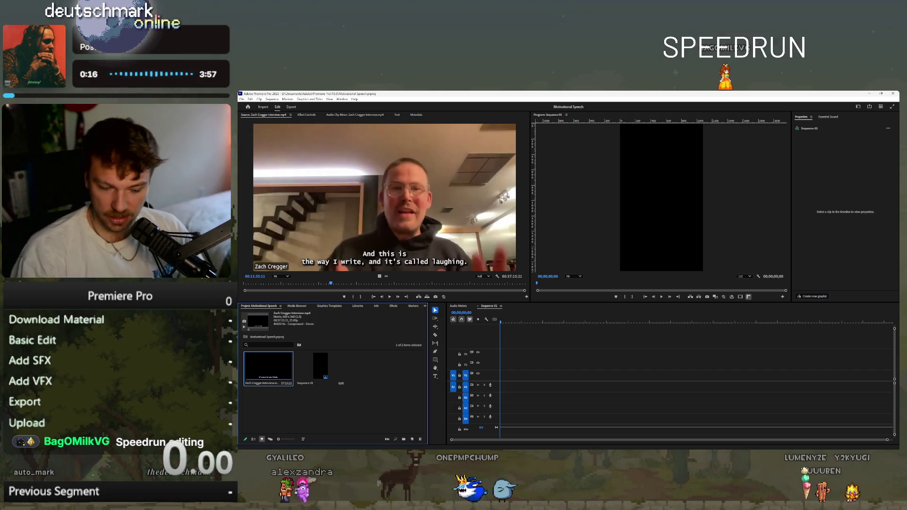
key("KP_1")
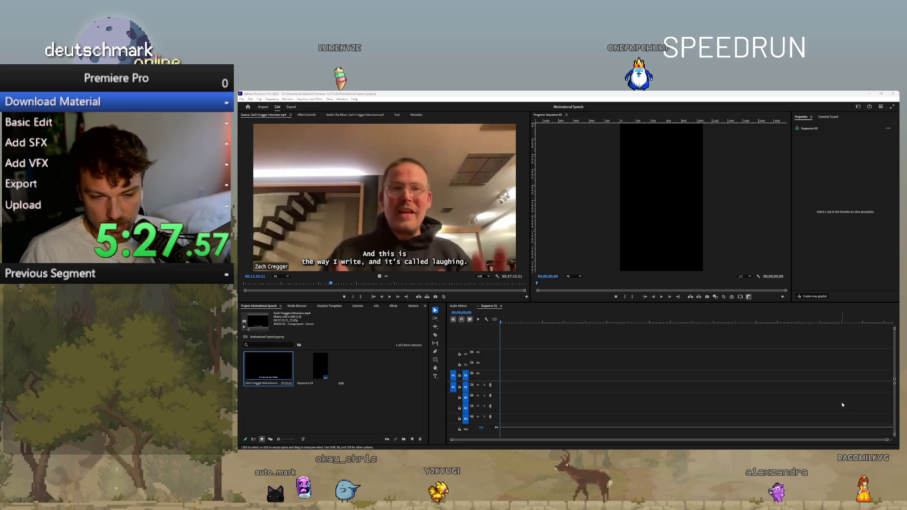
key("KP_1")
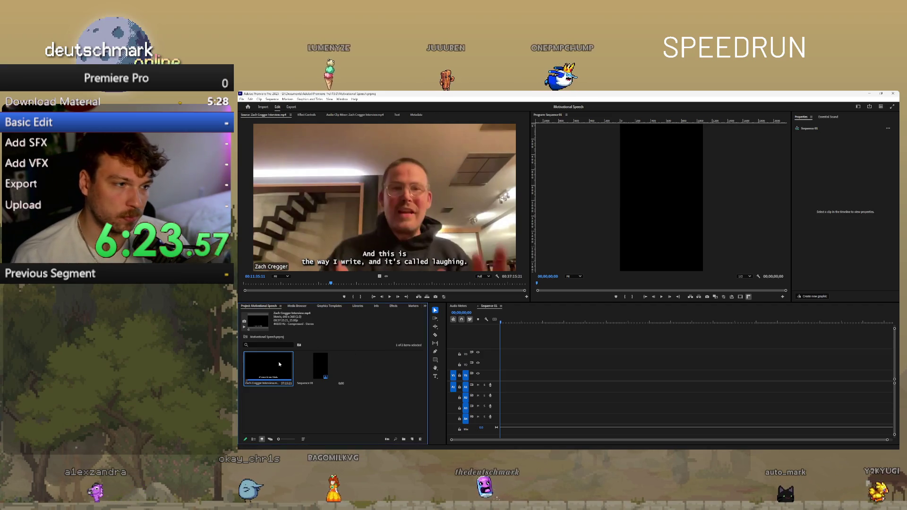
- Focus the Source monitor showing the Zach Cregger interview clip
left_click(329, 303)
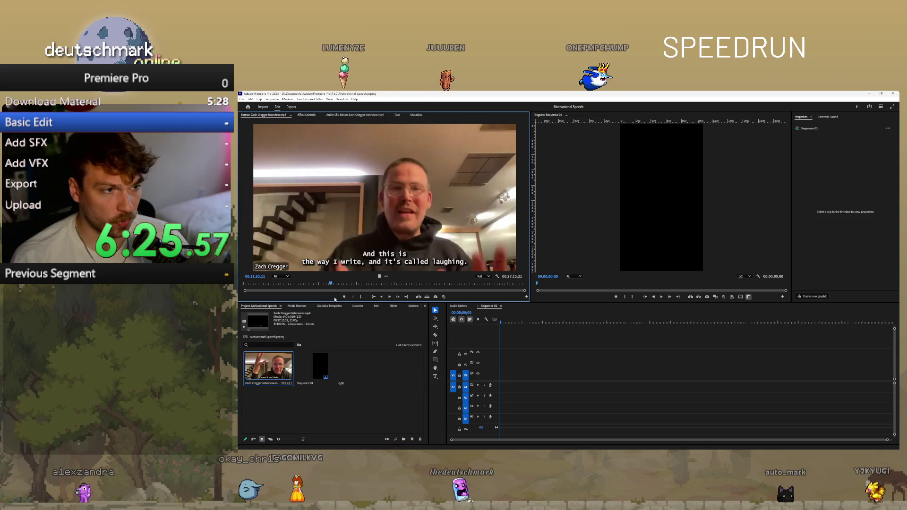
- Add the interview clip at the sequence start with existing vertical settings, scale it to 159%, and preview
left_click_drag(374, 255, 519, 378)
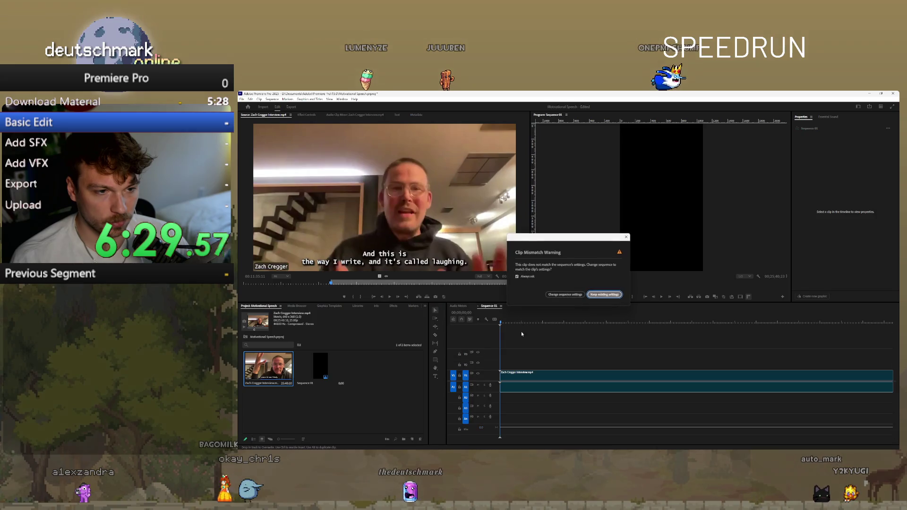
key("Return")
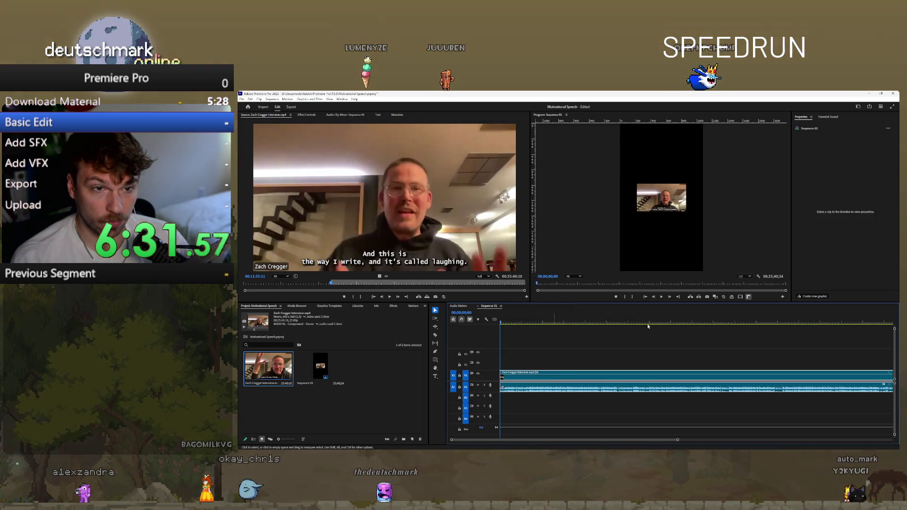
left_click_drag(841, 172, 866, 178)
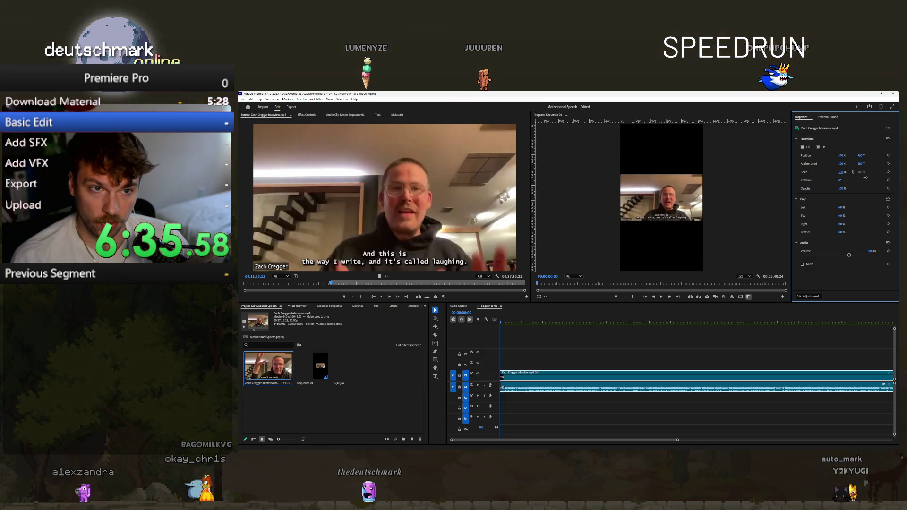
key("space")
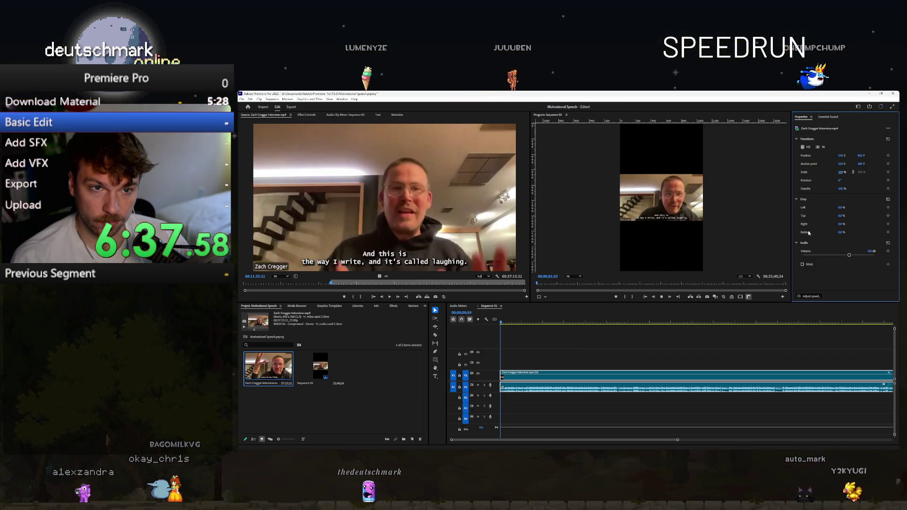
mouse_move(503, 378)
left_mouse_down()
mouse_move(567, 378)
mouse_move(501, 378)
left_mouse_up()
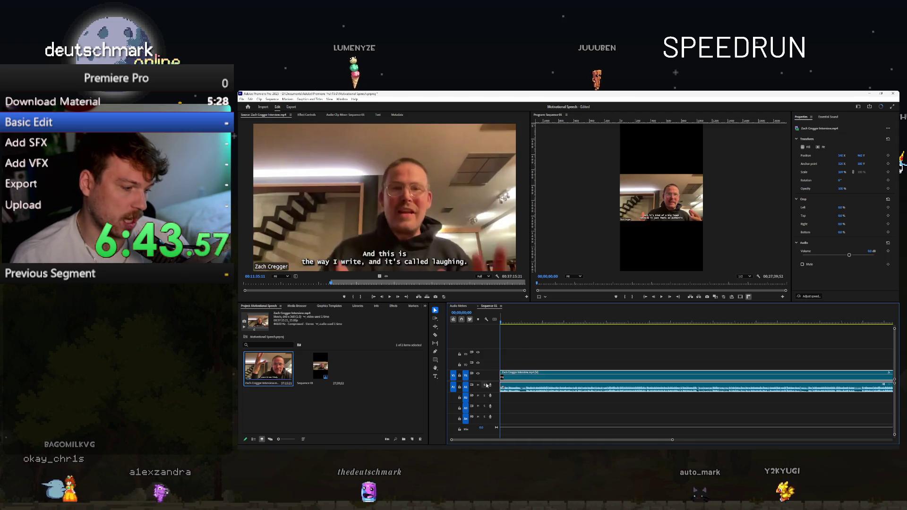
key("space")
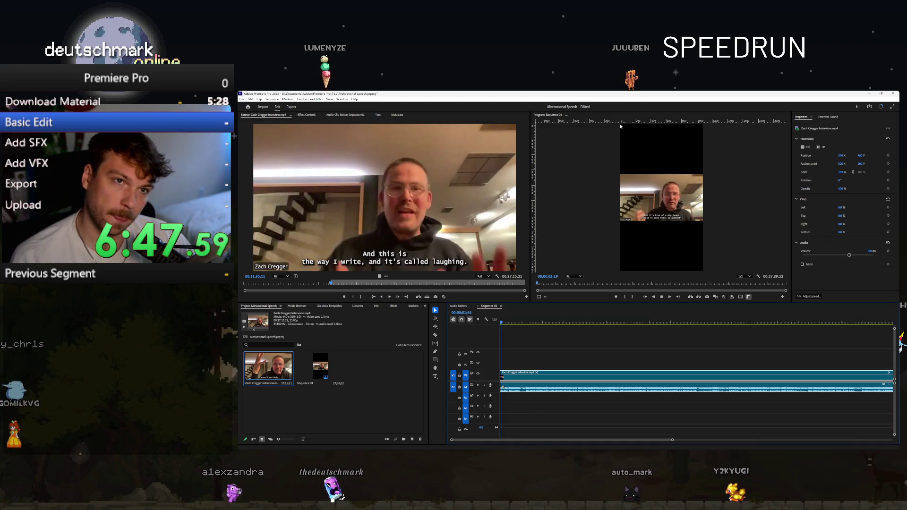
left_click(330, 100)
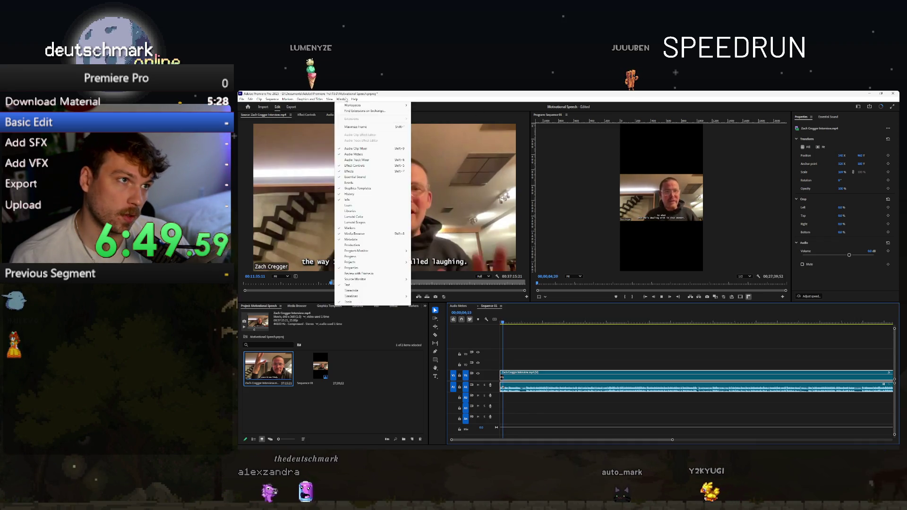
- Switch to the Window > Workspaces > Audio layout and start sequence playback
mouse_move(361, 108)
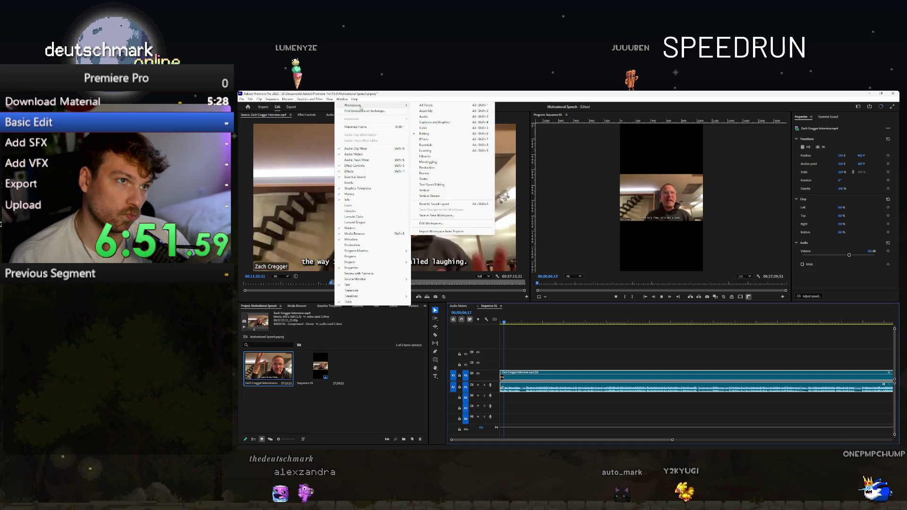
left_click(431, 117)
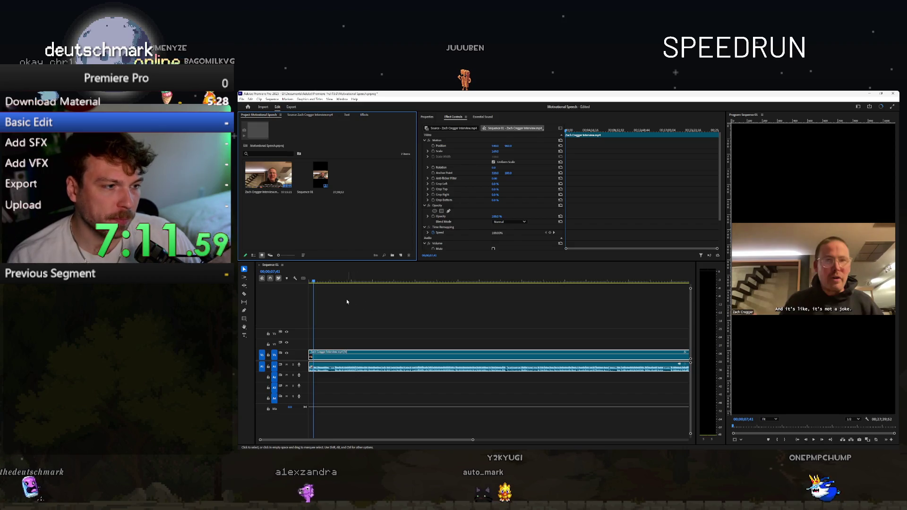
left_click(320, 284)
key("space")
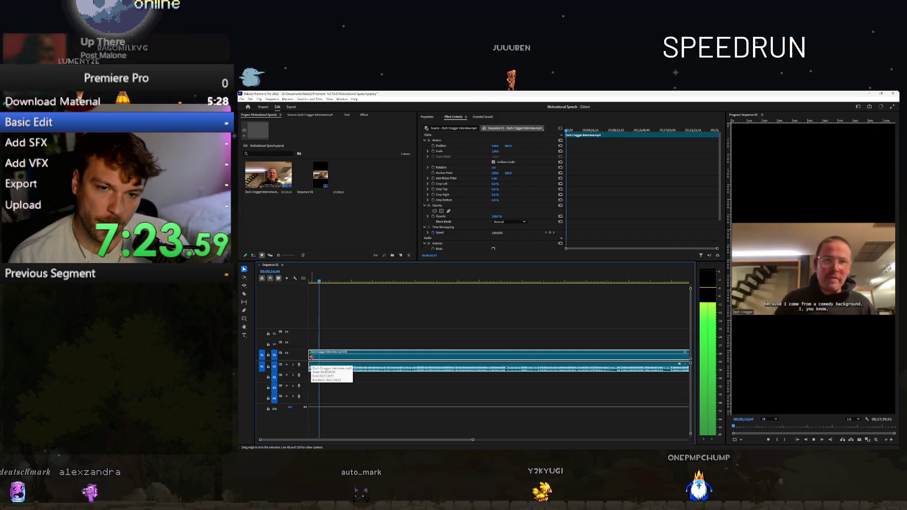
- Trim the interview clip's opening near 42 seconds, ease it back slightly, and review from the new start
left_click(337, 281)
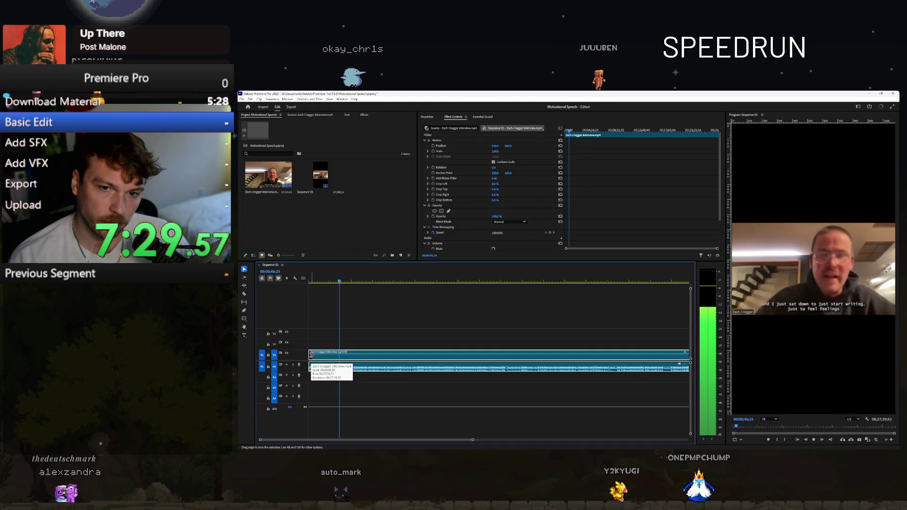
left_click_drag(312, 356, 336, 358)
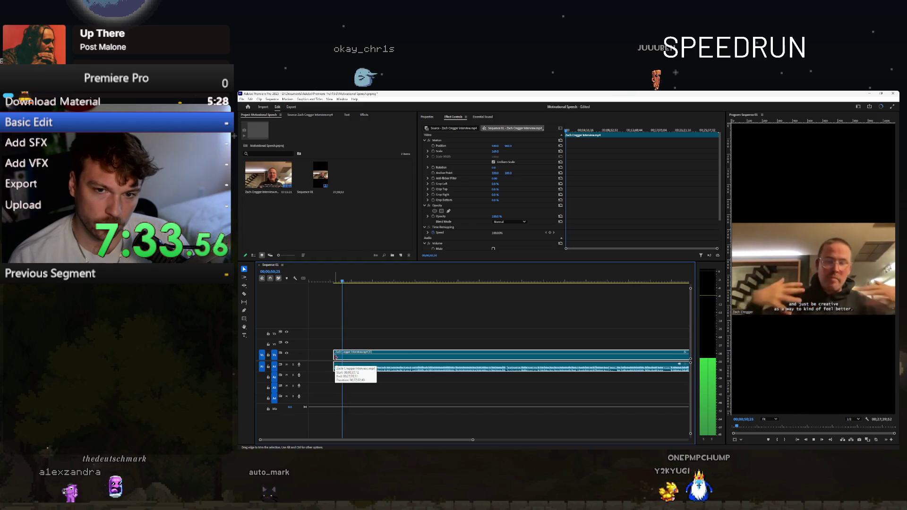
left_click_drag(336, 358, 317, 358)
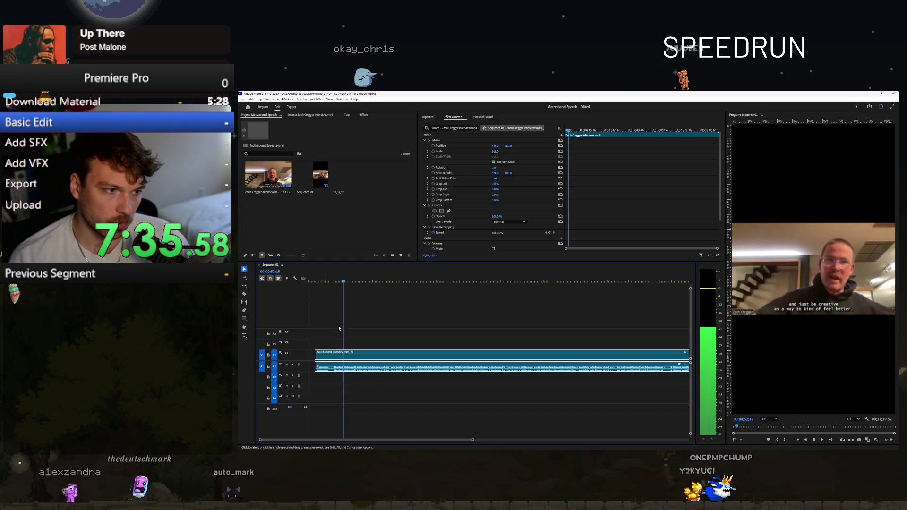
left_click(334, 283)
key("space")
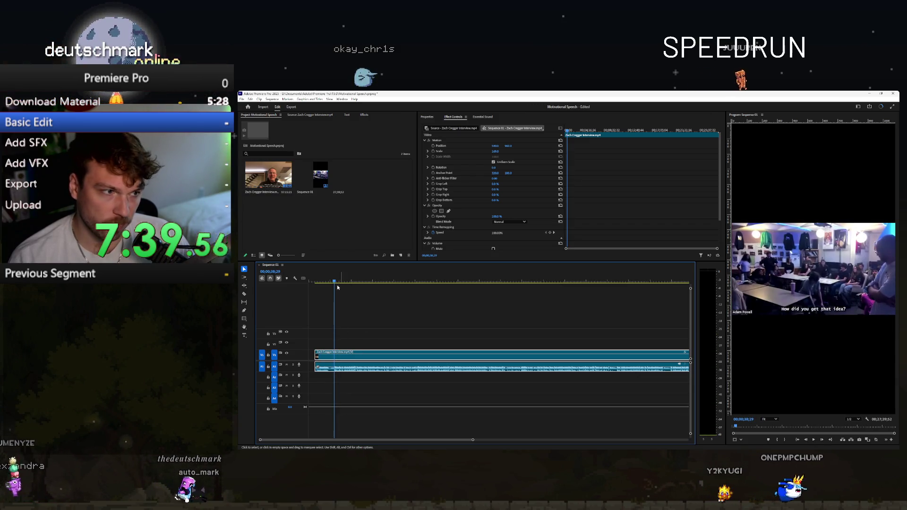
left_click(331, 282)
key("space")
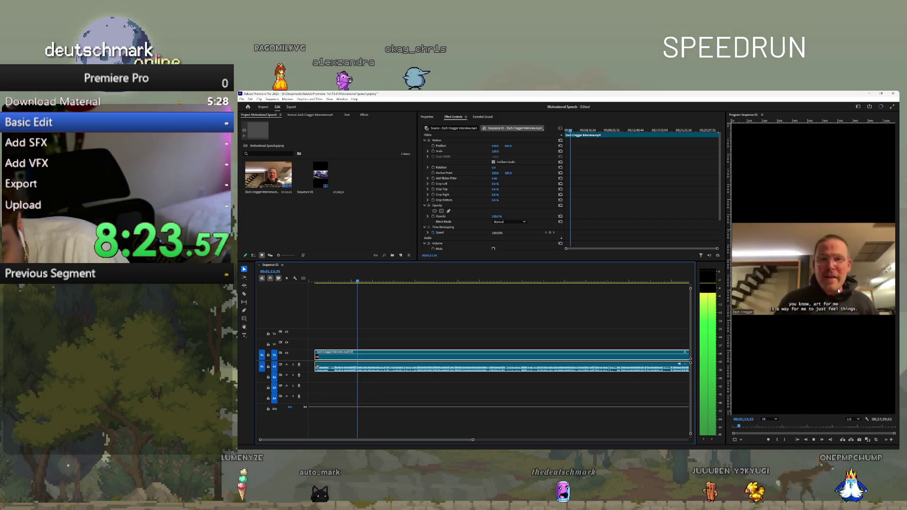
key("space")
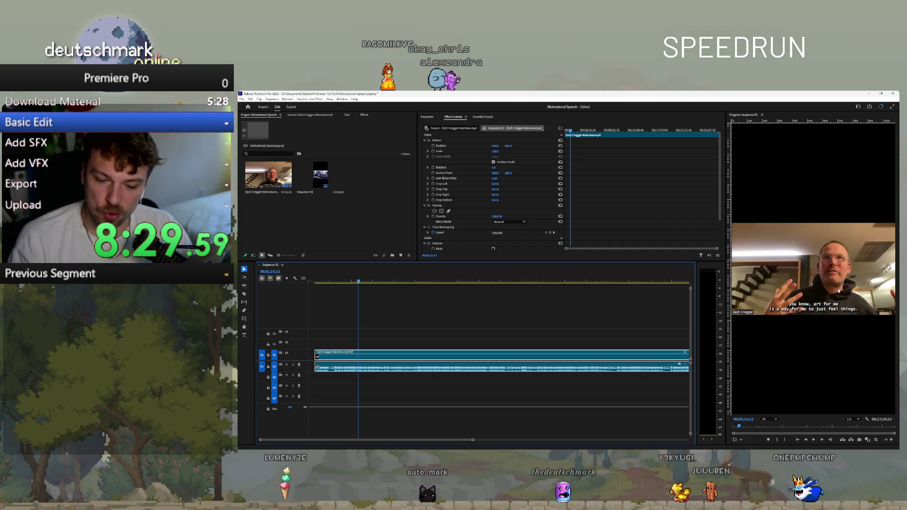
- Maximize the Program Monitor with the grave key to review the interview full-window
key("grave")
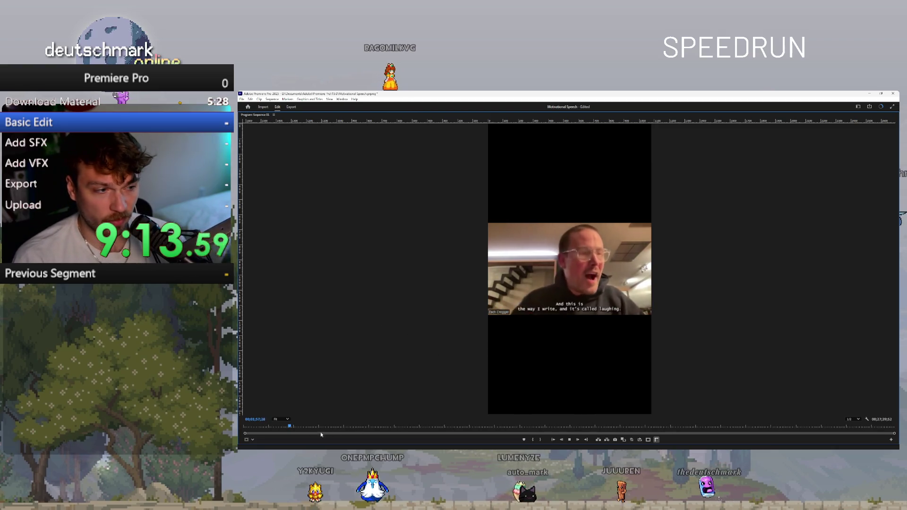
- Mark an In point where the speech starts and set the Program Monitor playback resolution to Full
left_click(286, 427)
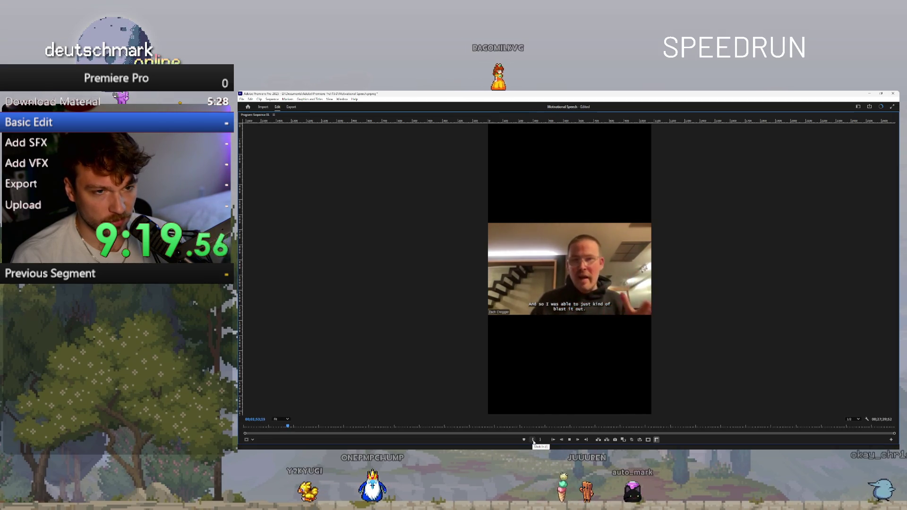
left_click(533, 441)
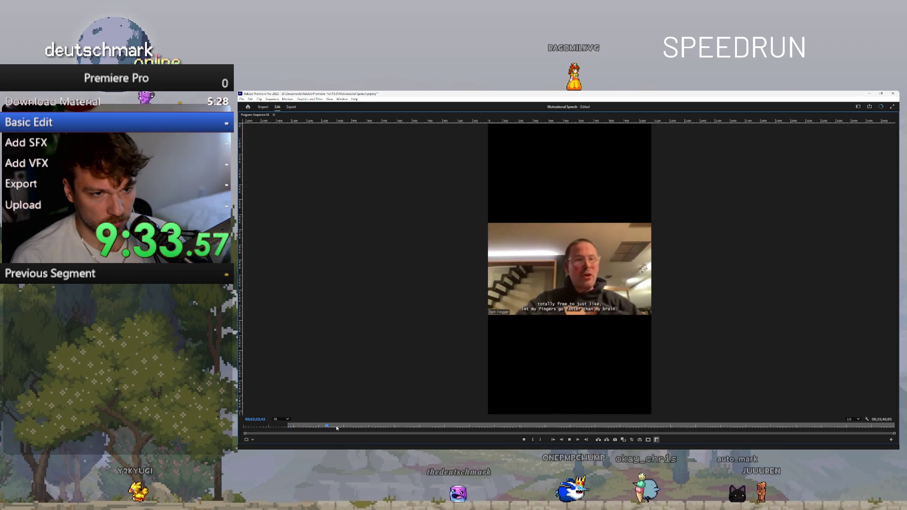
right_click(542, 381)
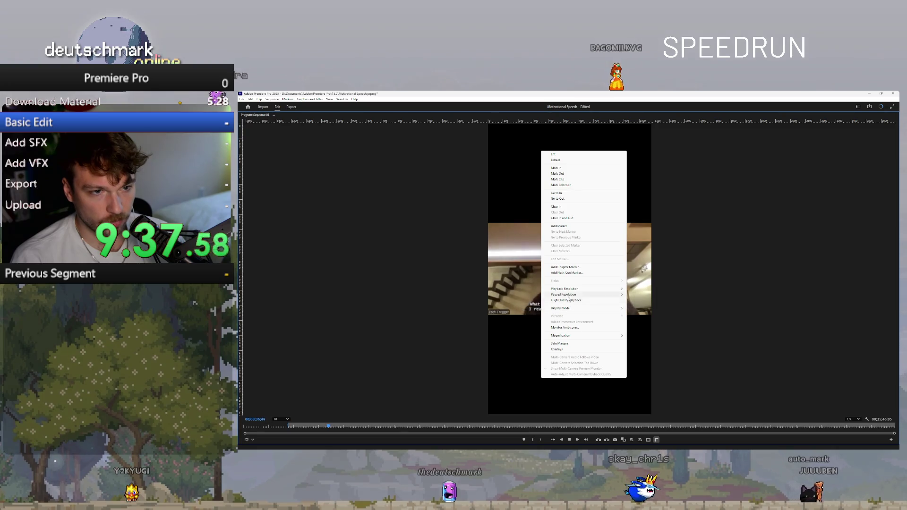
left_click(653, 288)
right_click(592, 223)
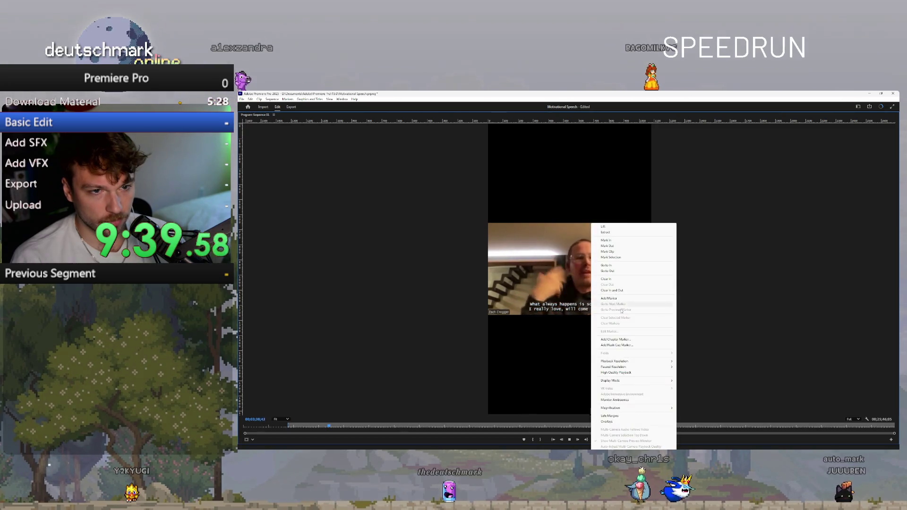
mouse_move(618, 369)
left_click(695, 369)
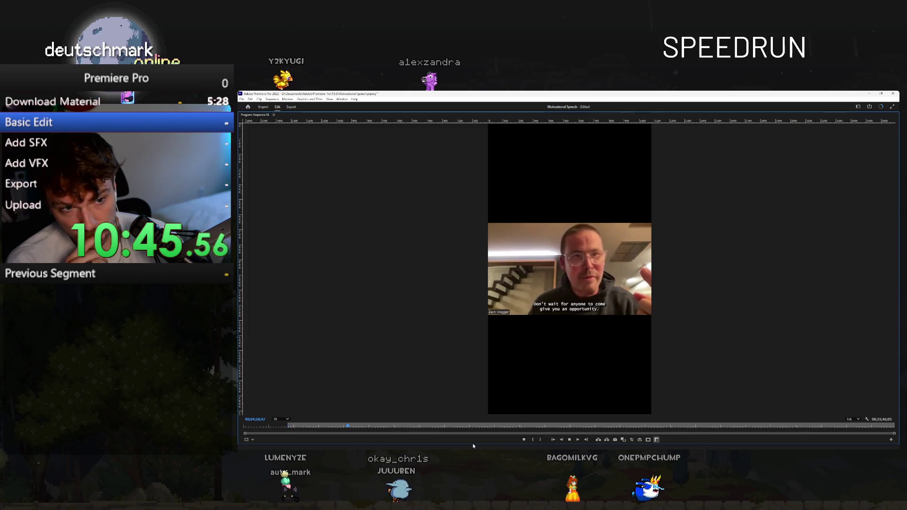
- Review the playback, then restore the full editing layout with the grave key
key("space")
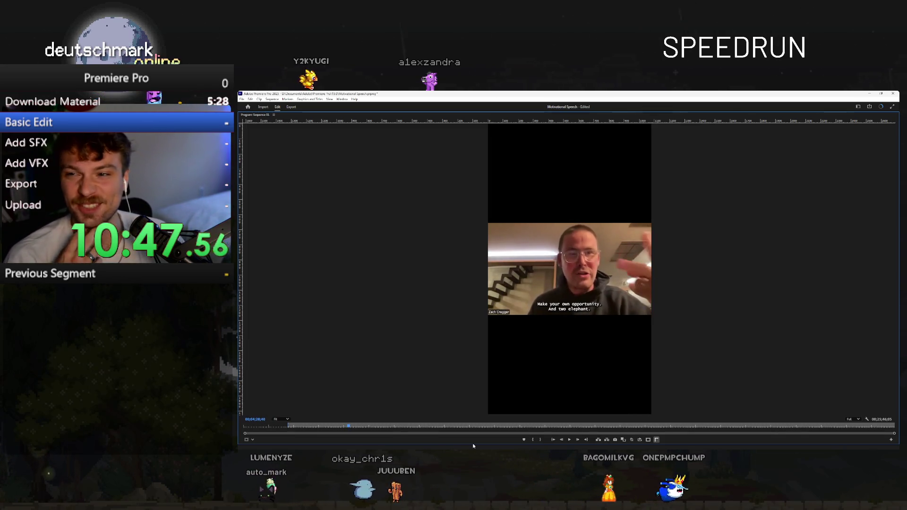
key("space")
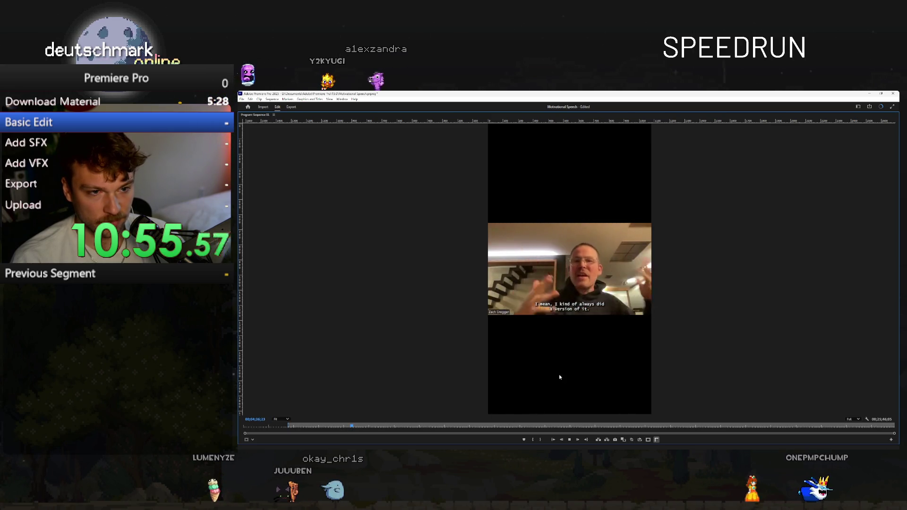
key("grave")
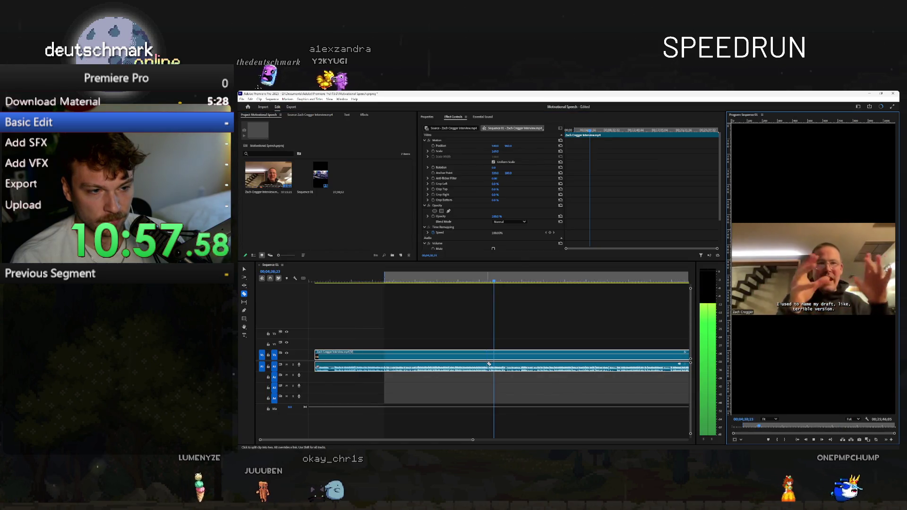
- Cut the interview clip in two with the Razor tool and select the first piece
key("c")
left_click(487, 363)
key("v")
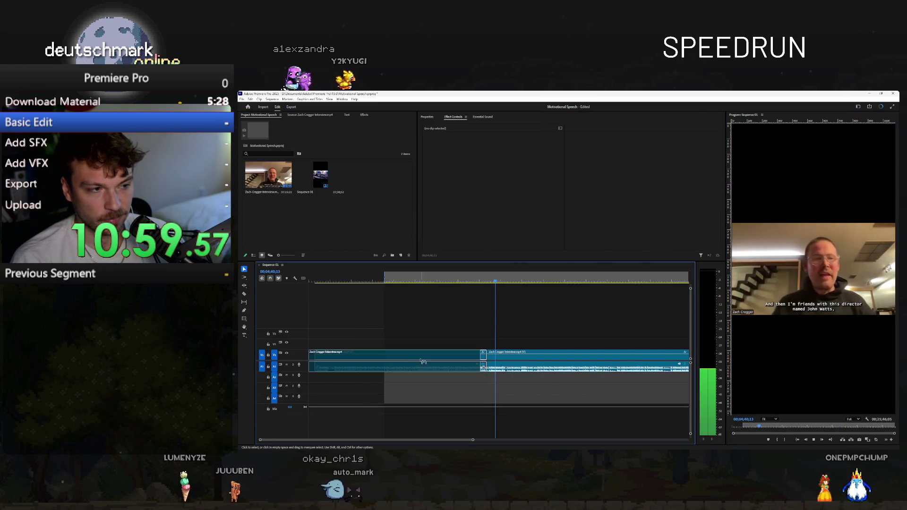
left_click(419, 362)
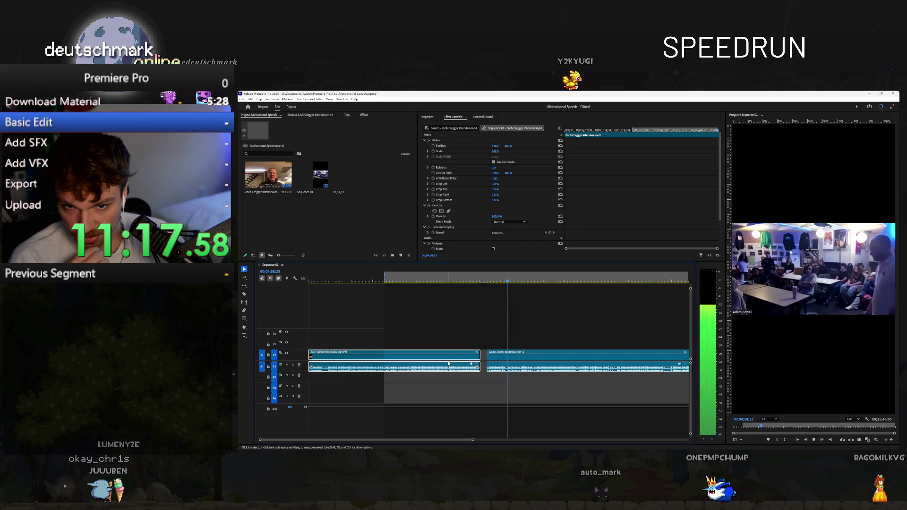
- Preview the edit full screen with Ctrl+`, save the project, and resume playback
key("space")
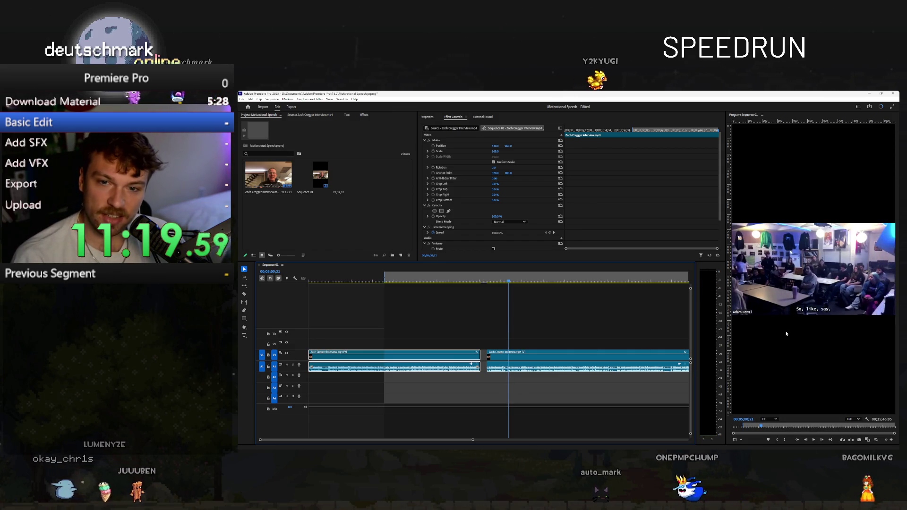
left_click(786, 334)
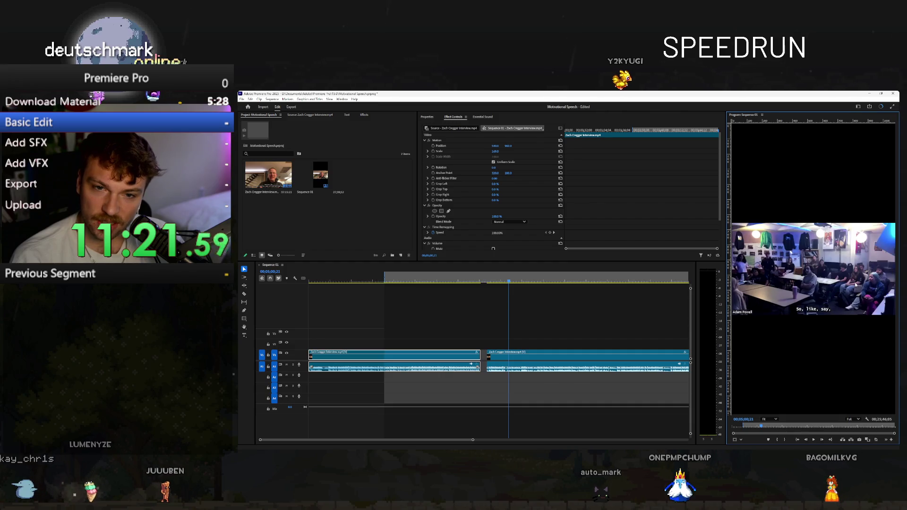
key("ctrl+grave")
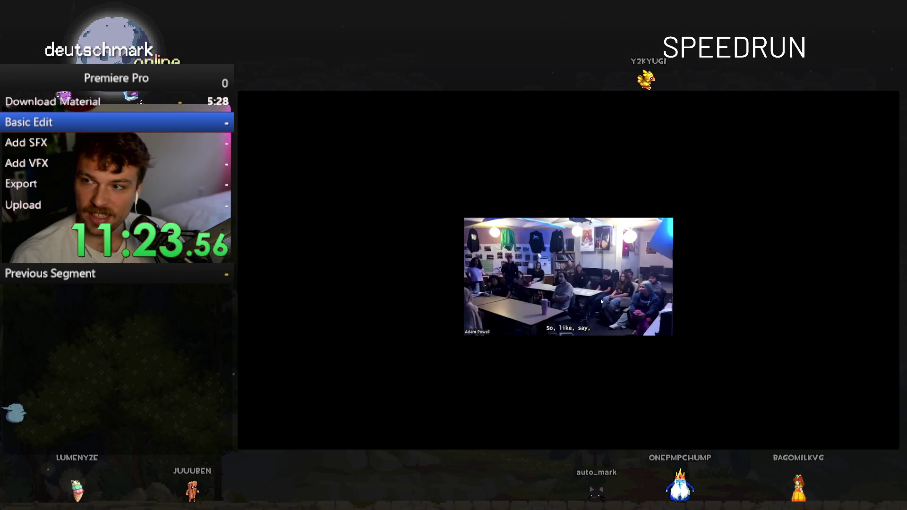
key("ctrl+grave")
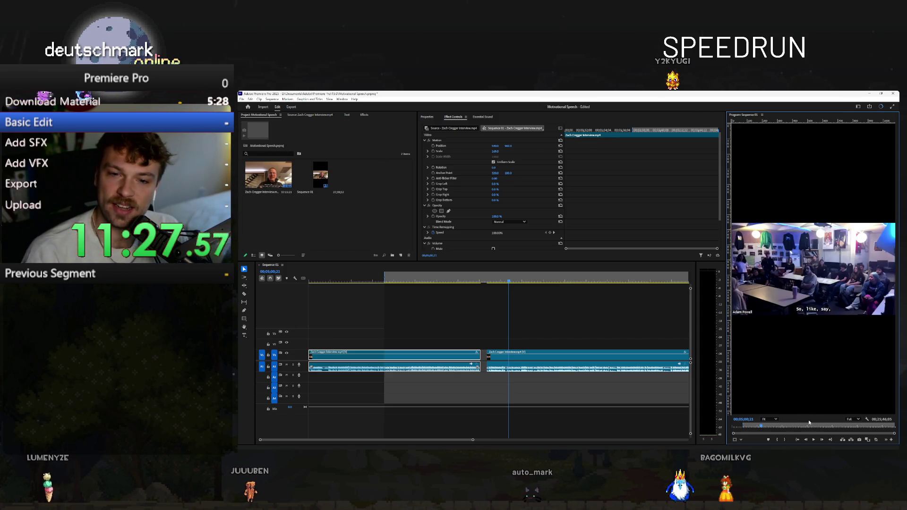
key("ctrl+s")
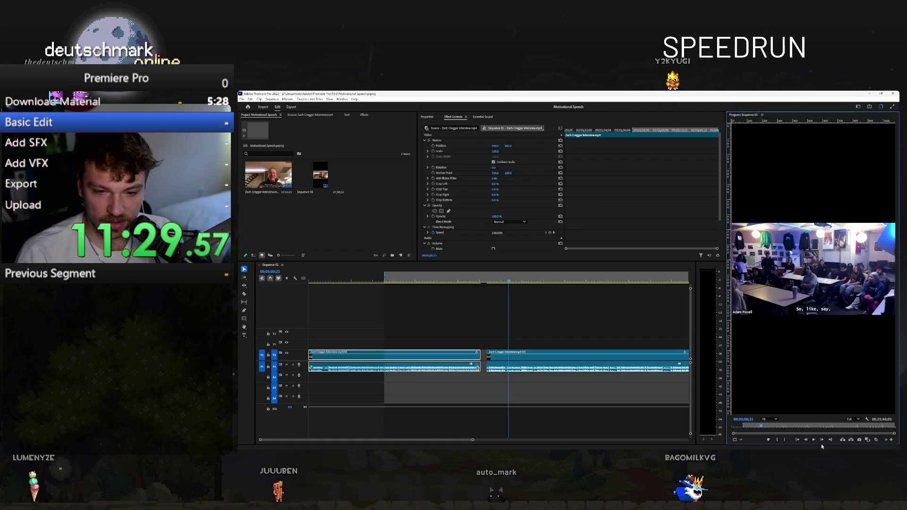
left_click(816, 440)
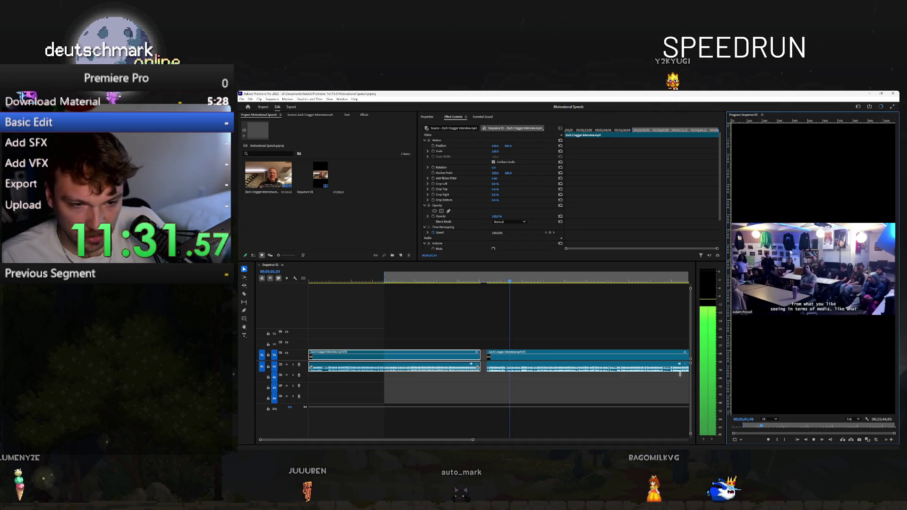
- Widen the Program Monitor, zoom out the timeline, and move the playhead to 00;07;27
left_click_drag(687, 374, 677, 376)
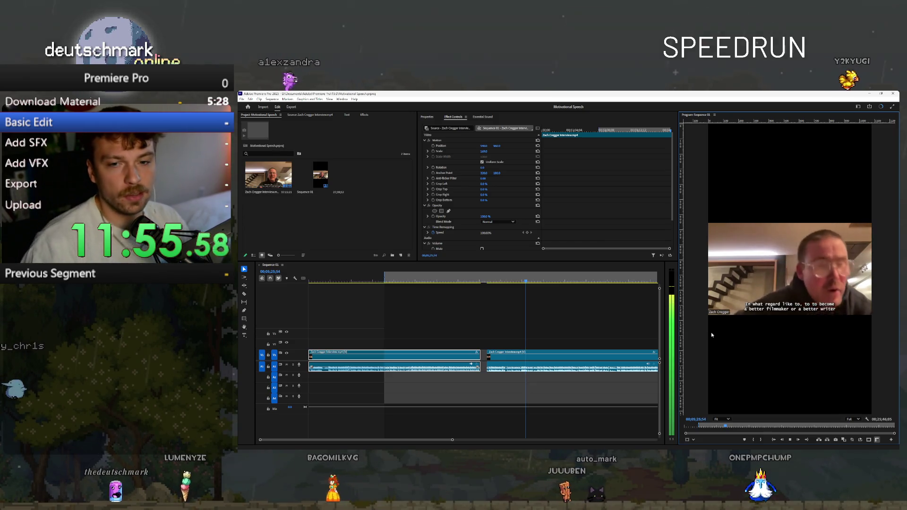
scroll(540, 353, "down", 3)
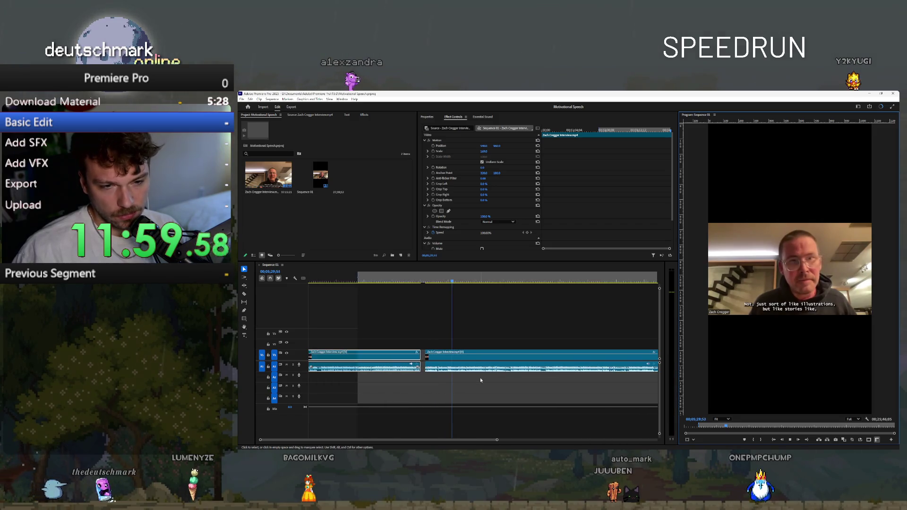
scroll(480, 378, "down", 2)
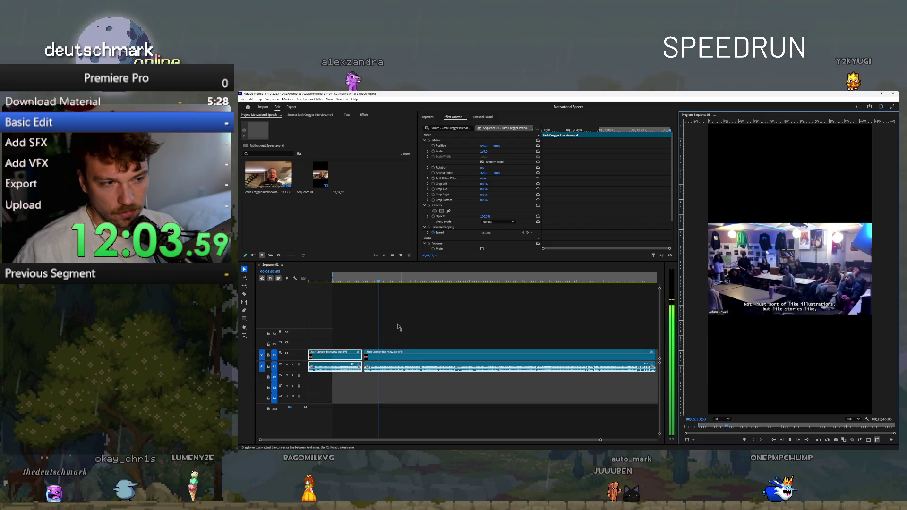
left_click_drag(383, 283, 404, 284)
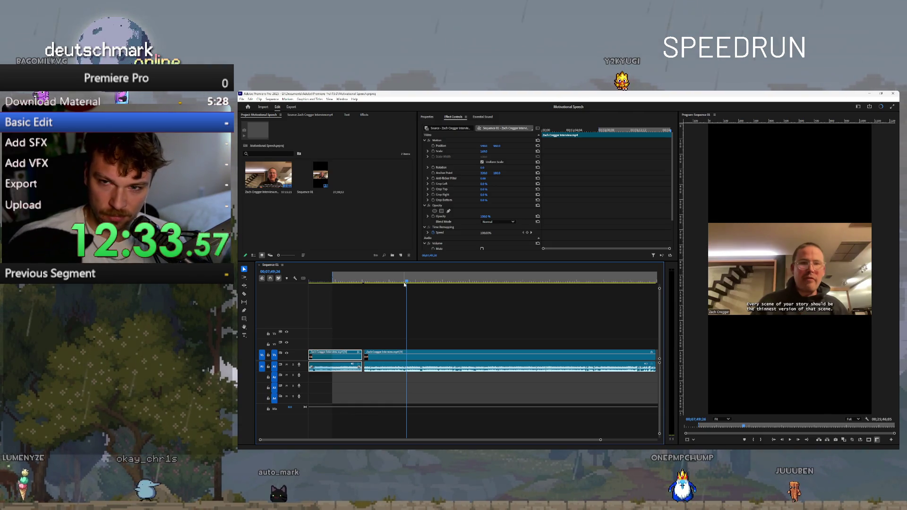
left_click(743, 431)
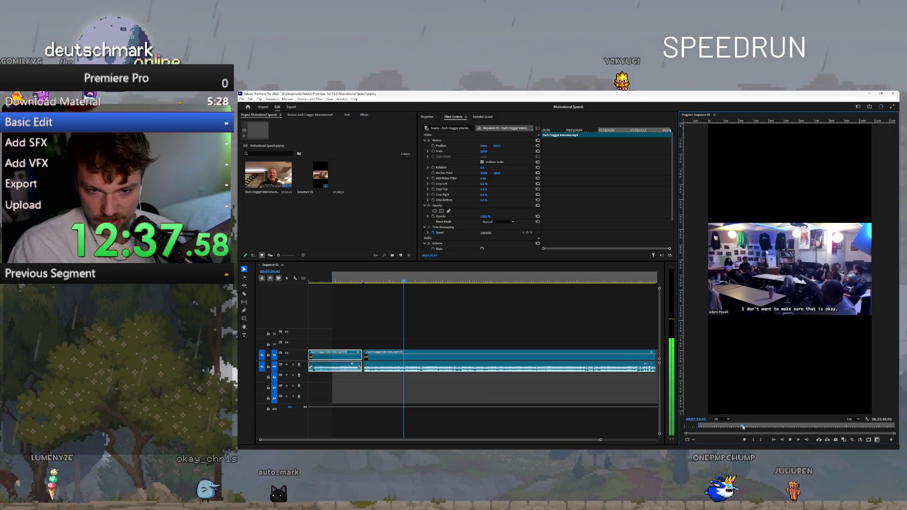
key("space")
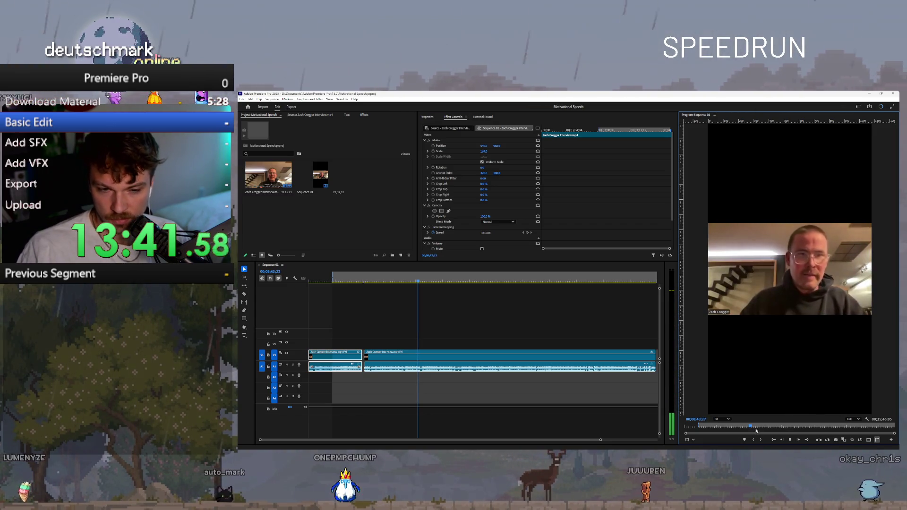
left_click(421, 282)
left_click(422, 281)
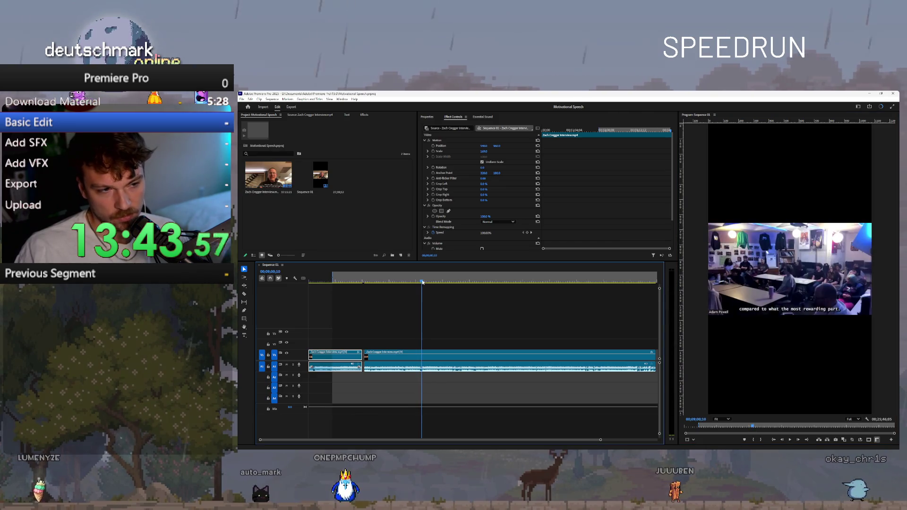
key("space")
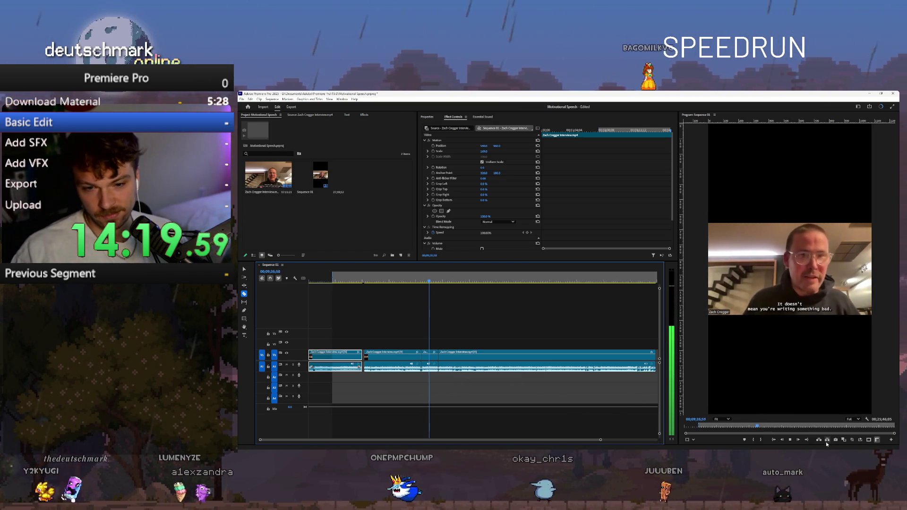
key("v")
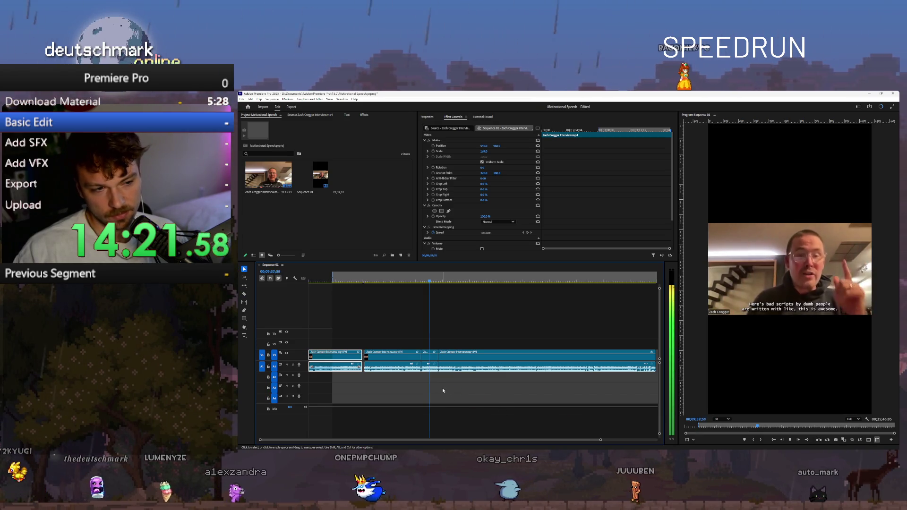
key("space")
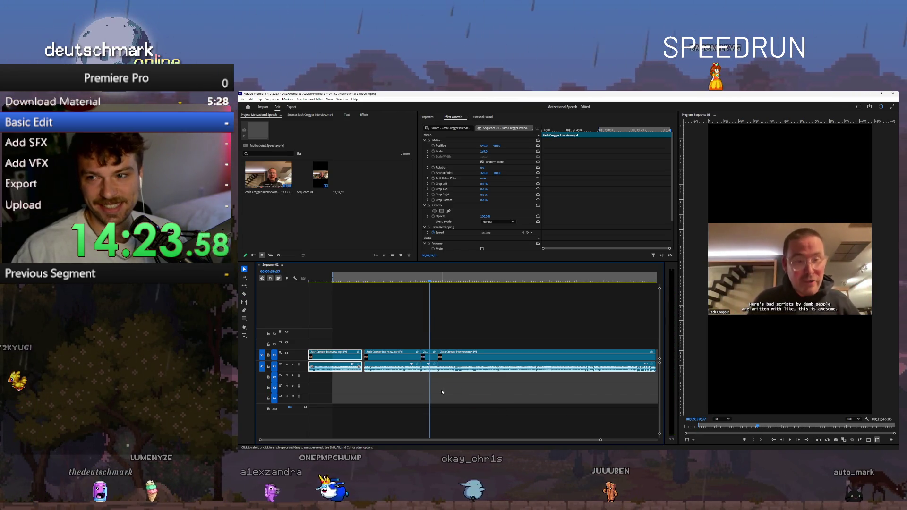
key("c")
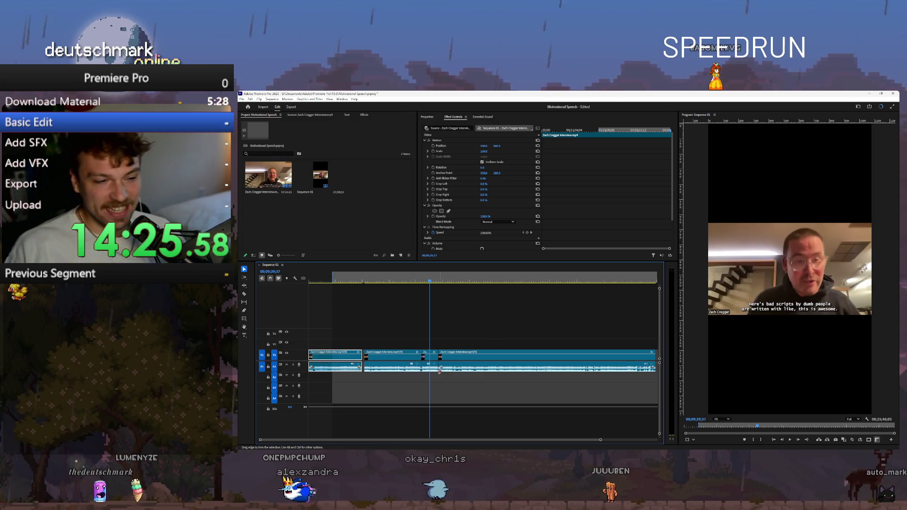
key("space")
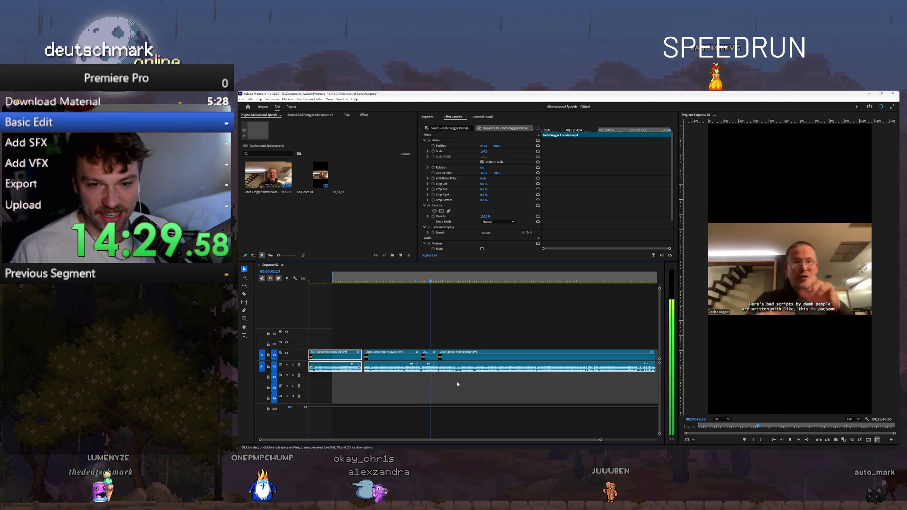
left_click(509, 388)
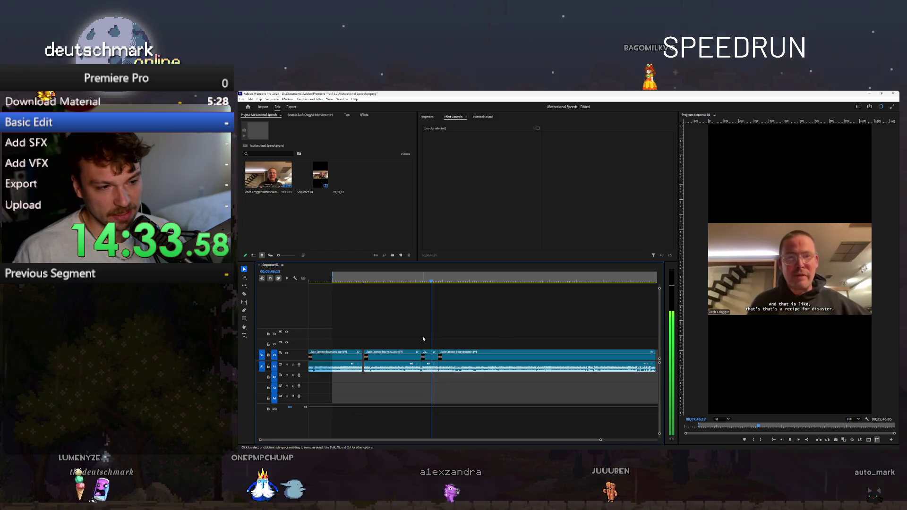
left_click(339, 351)
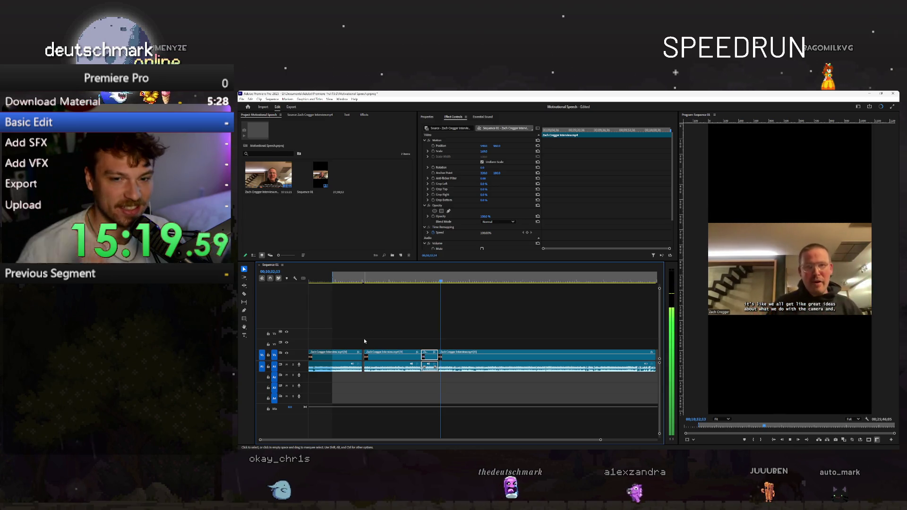
left_click(449, 282)
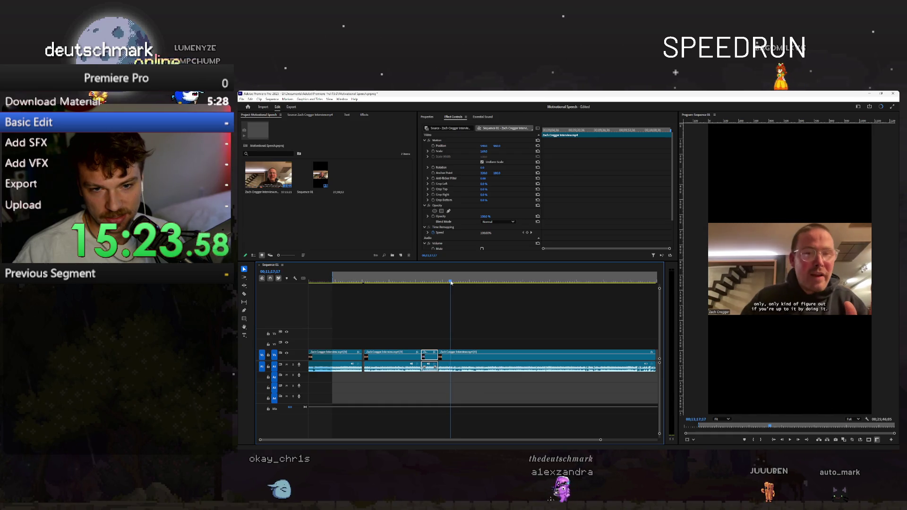
left_click(453, 283)
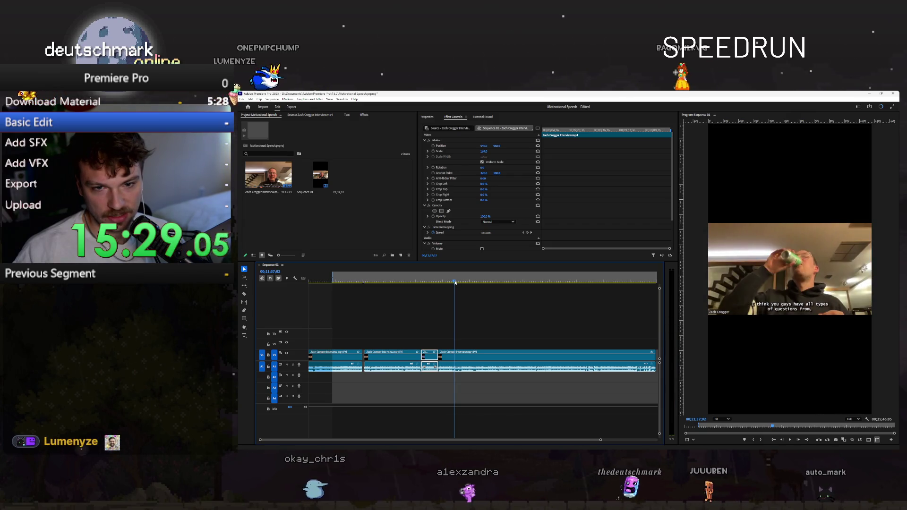
left_click_drag(455, 283, 464, 284)
key("space")
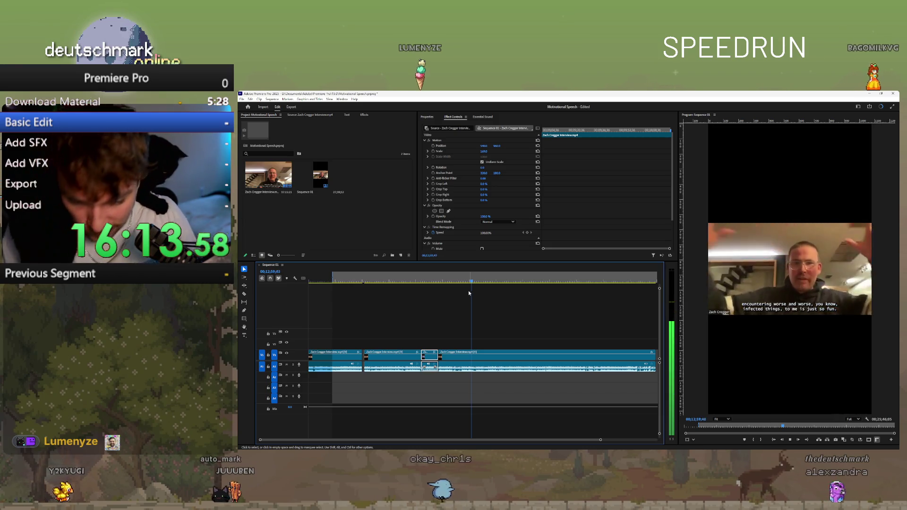
- Scrub and play the later interview to find new cut points, up to the Resident Evil line
left_click(493, 281)
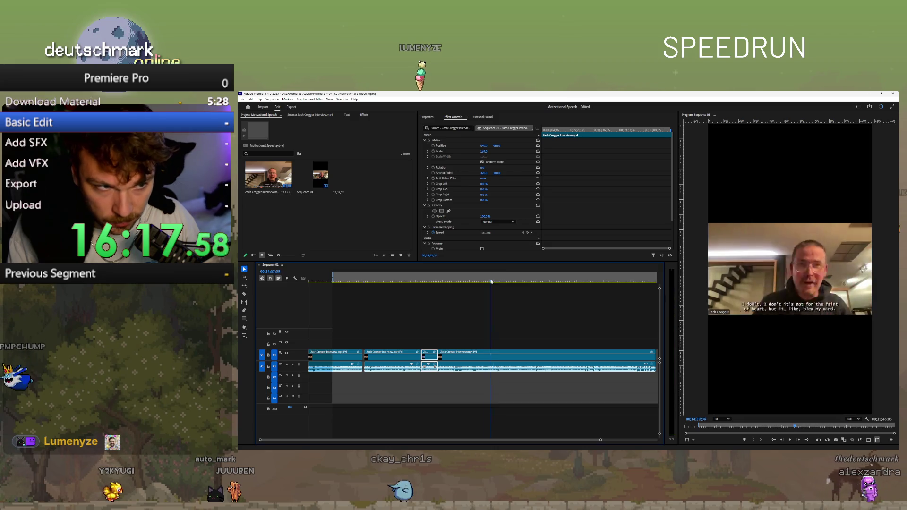
left_click(488, 281)
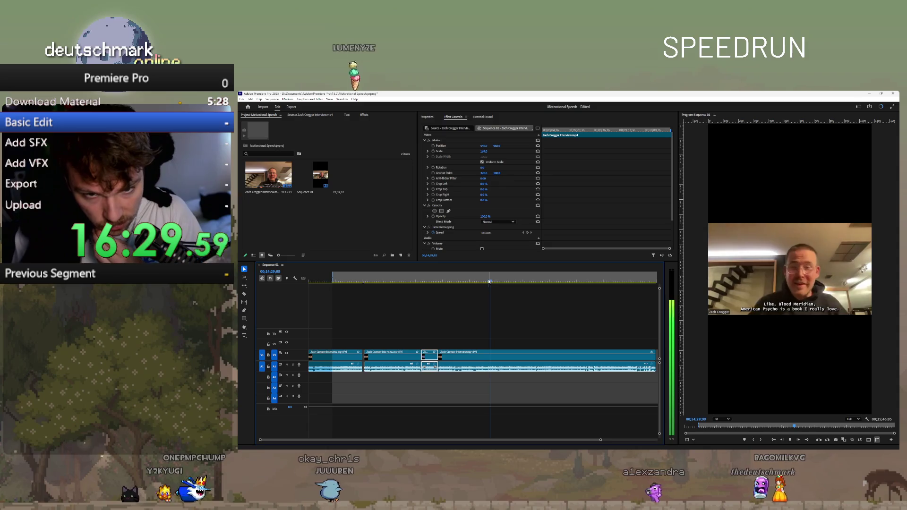
left_click(514, 282)
key("space")
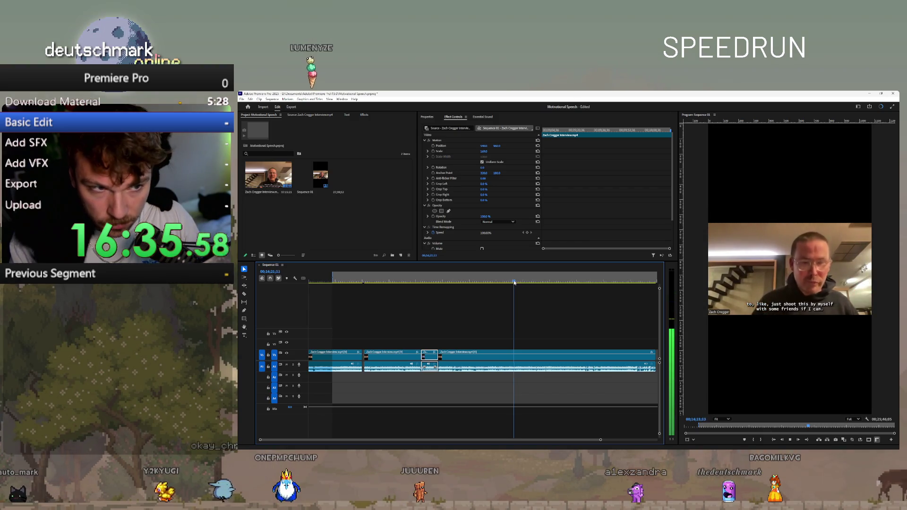
left_click(523, 282)
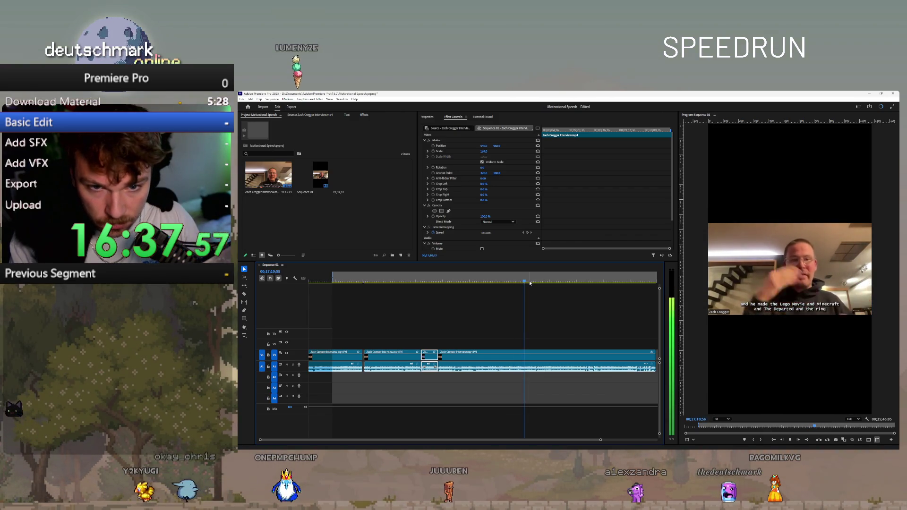
left_click(525, 283)
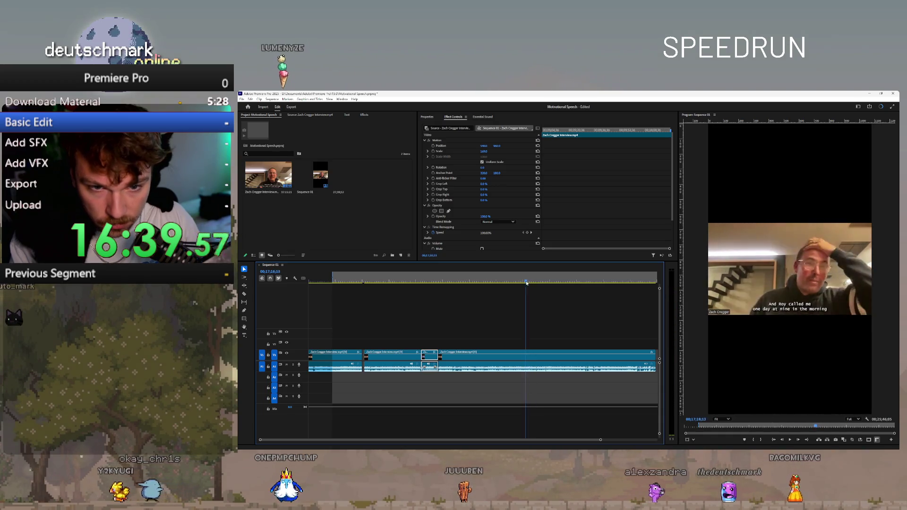
left_click_drag(524, 283, 522, 282)
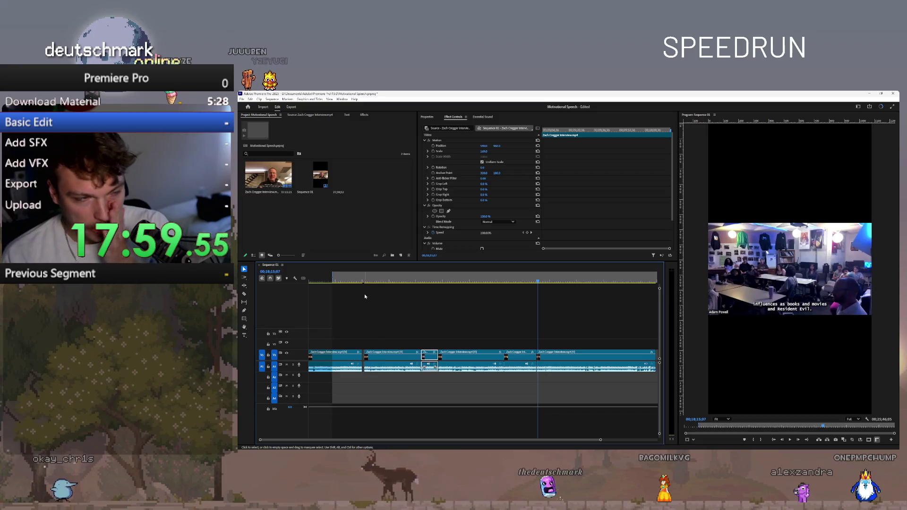
- Play the sequence, zoom into the timeline and select the first interview clip
key("space")
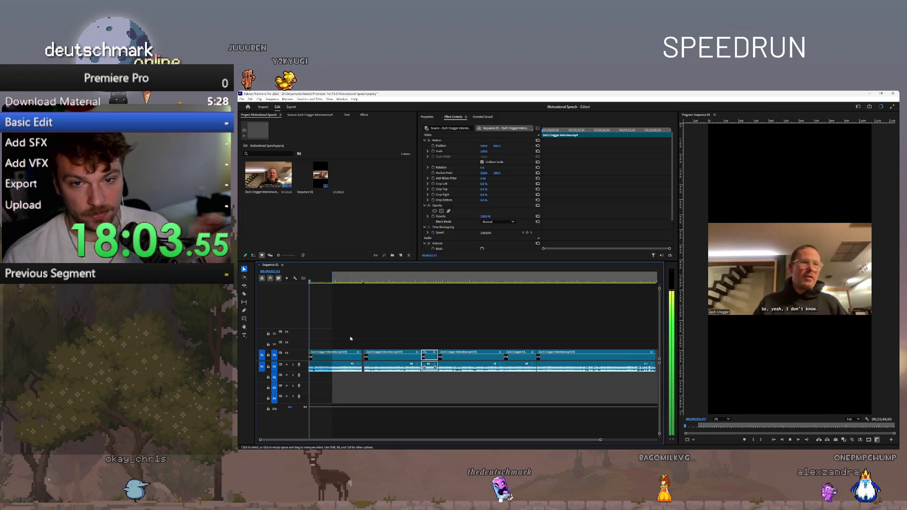
key("=")
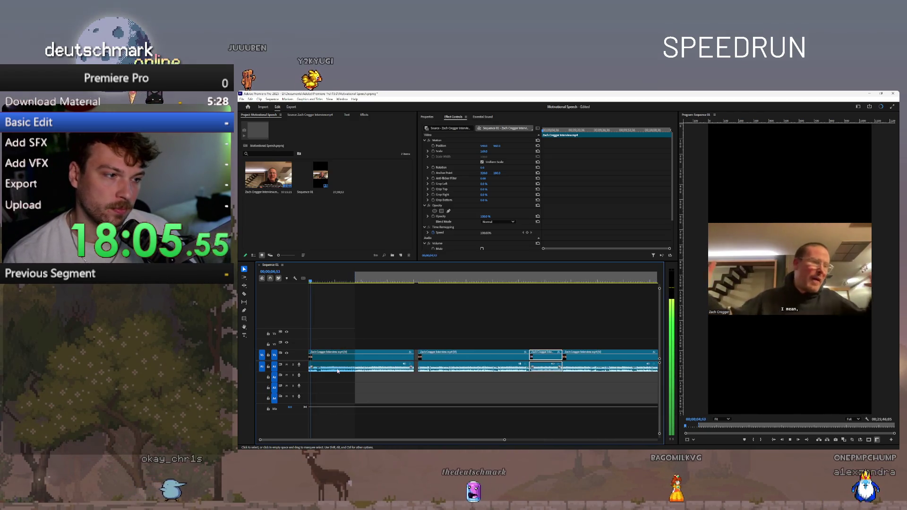
key("=")
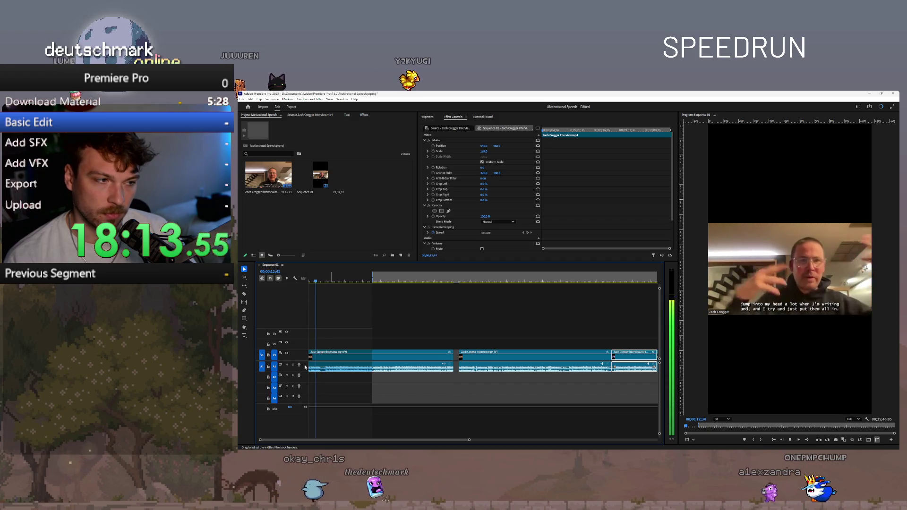
left_click(340, 366)
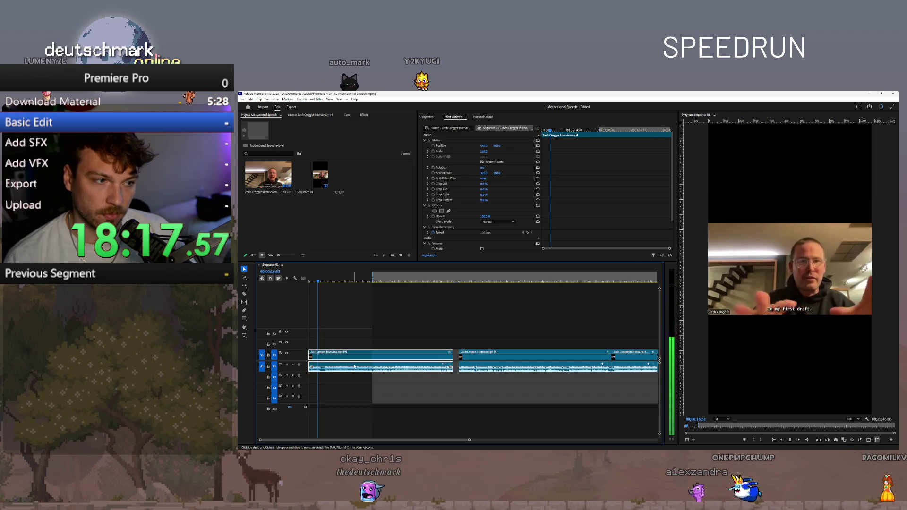
key("minus")
key("minus")
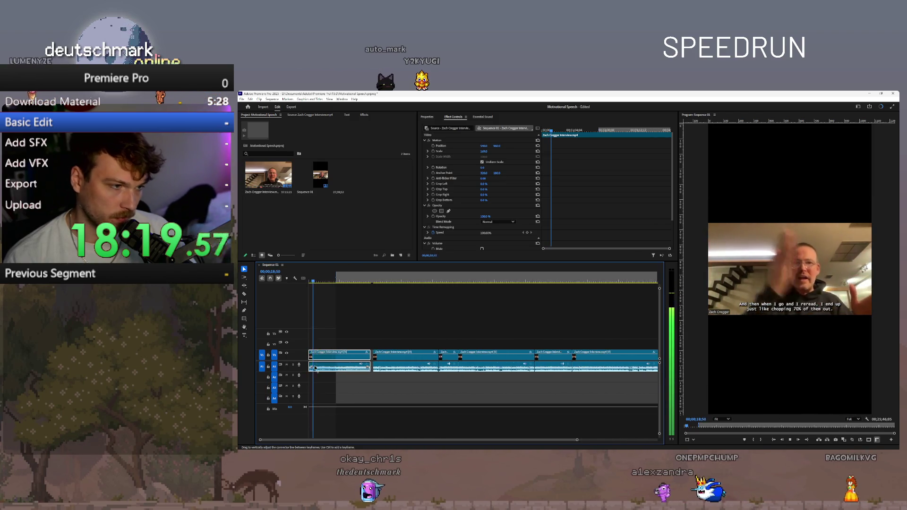
- Trim the first clip's start so the sequence opens on 'and just be creative'
left_click_drag(310, 361, 339, 358)
key("equal")
key("equal")
left_click(341, 281)
key("space")
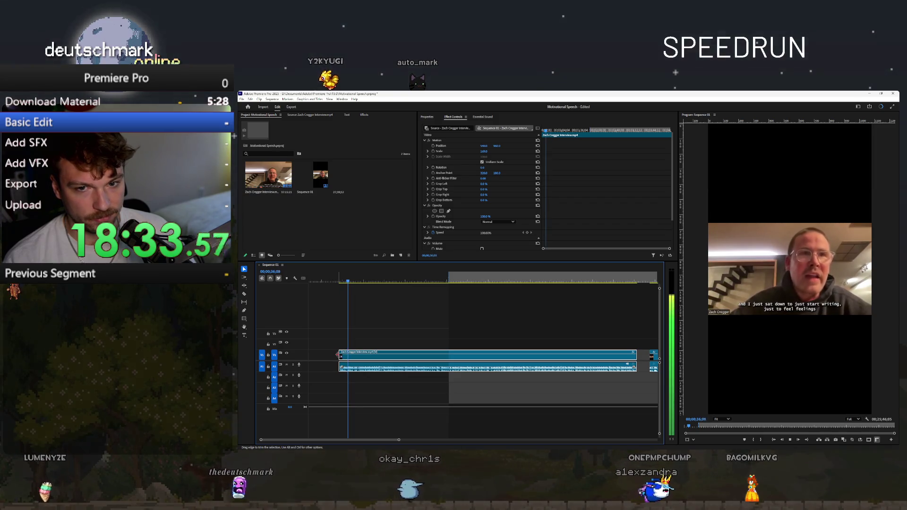
mouse_move(338, 355)
left_mouse_down()
mouse_move(327, 360)
mouse_move(356, 349)
left_mouse_up()
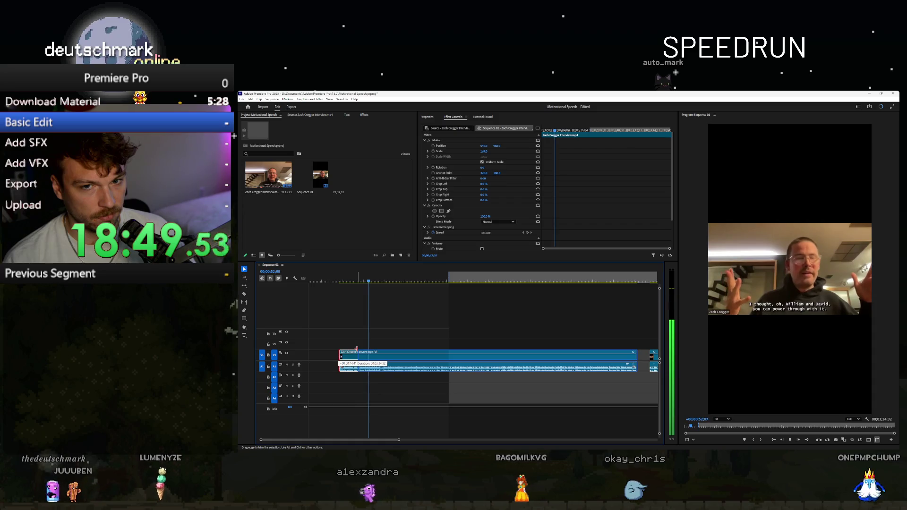
- Extend the clip's start slightly earlier and razor-cut it at the 'called laughing' line
left_click_drag(353, 349, 309, 354)
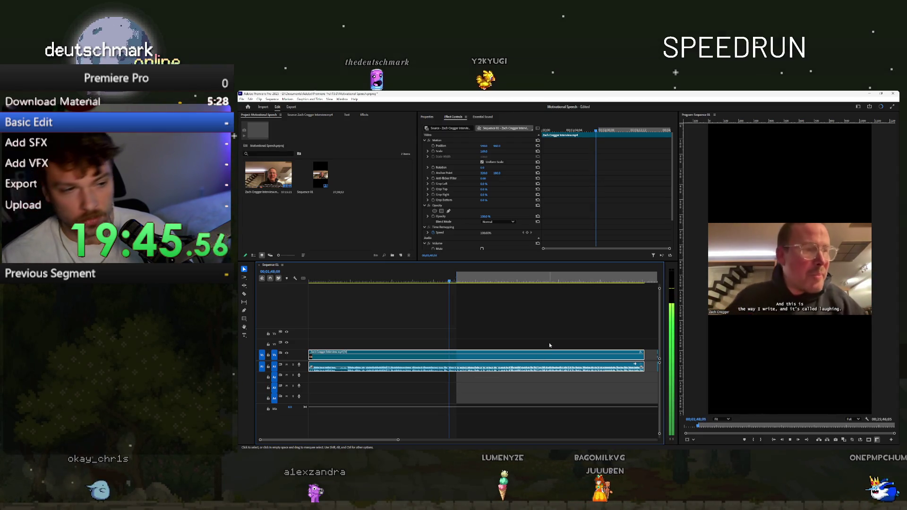
key("c")
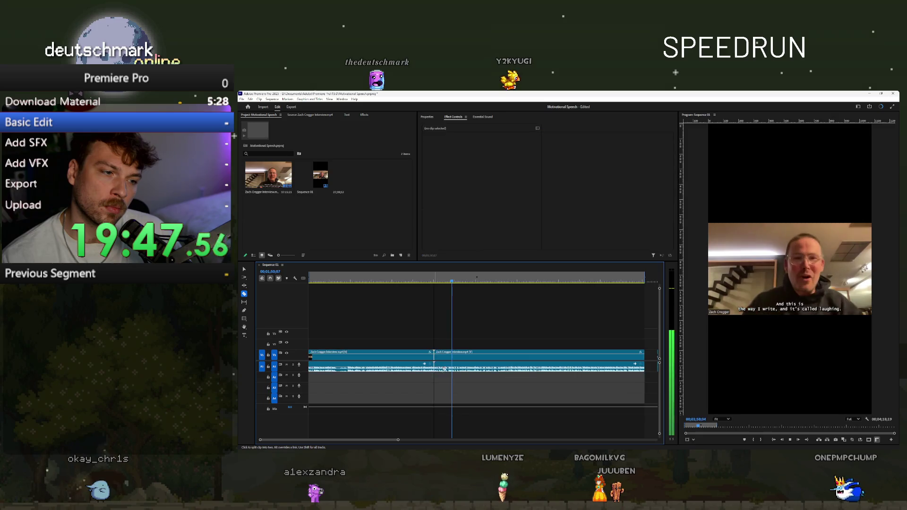
left_click(433, 365)
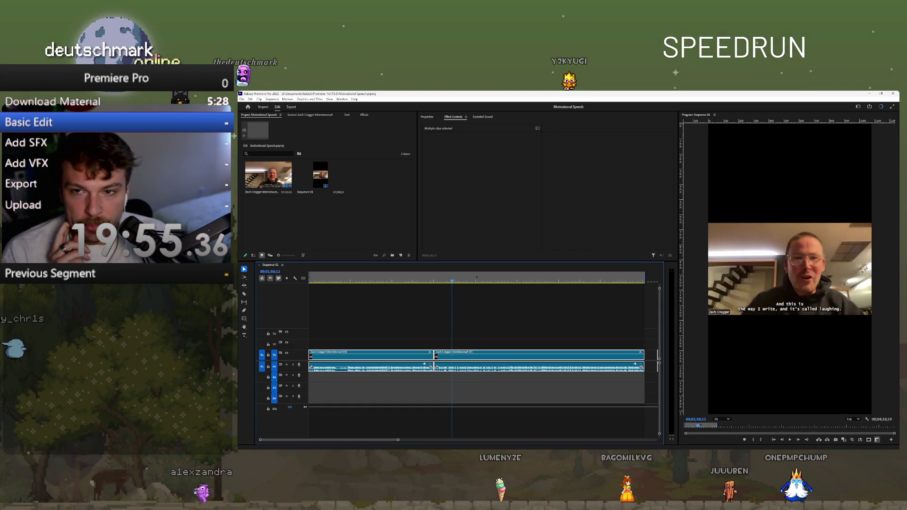
key("ctrl+shift+a")
key("minus")
key("minus")
key("minus")
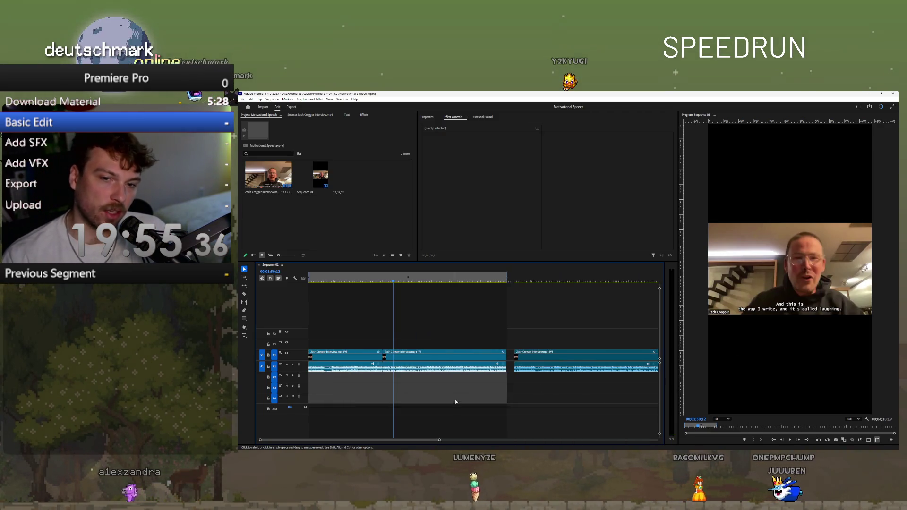
mouse_move(454, 280)
left_mouse_down()
mouse_move(395, 281)
mouse_move(462, 283)
left_mouse_up()
key("minus")
key("minus")
key("minus")
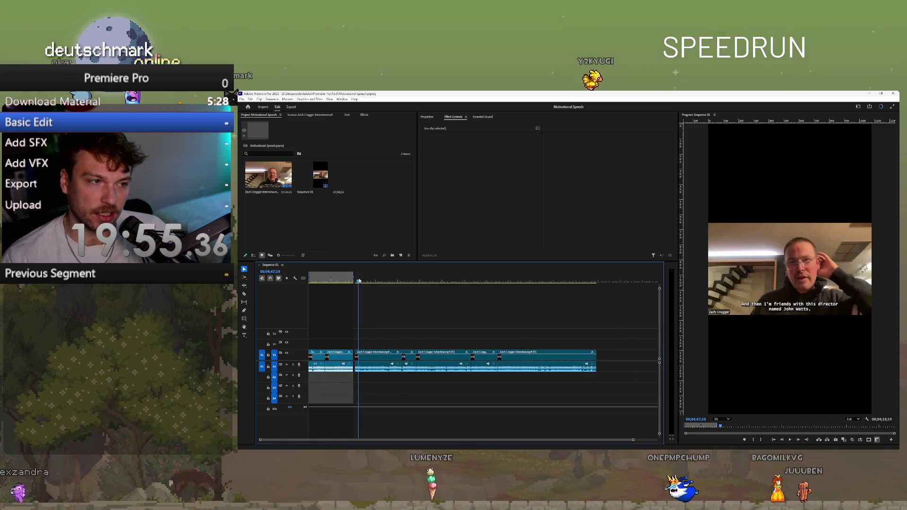
key("space")
key("equal")
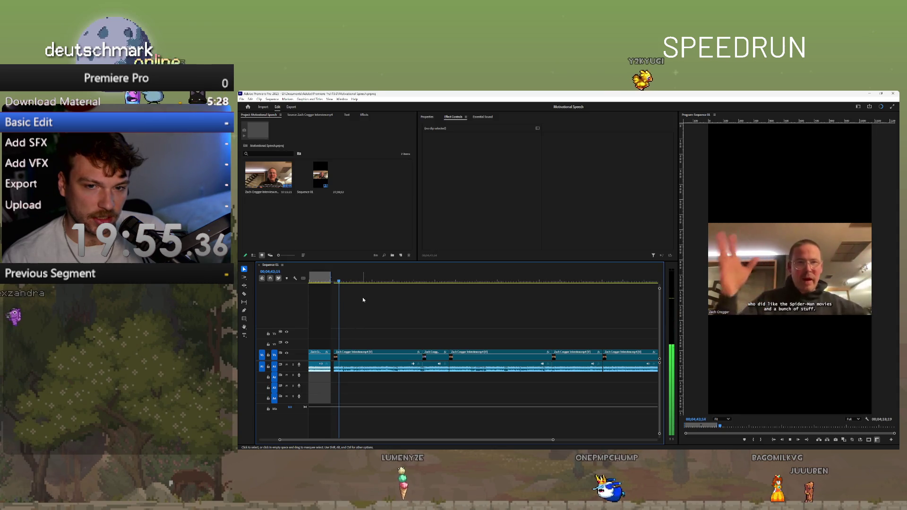
left_click(346, 282)
left_click_drag(347, 282, 462, 288)
key("space")
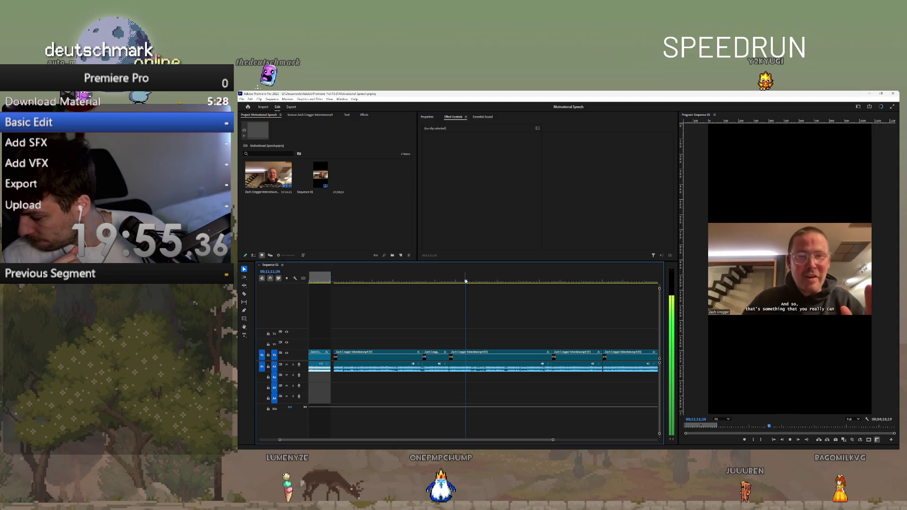
key("space")
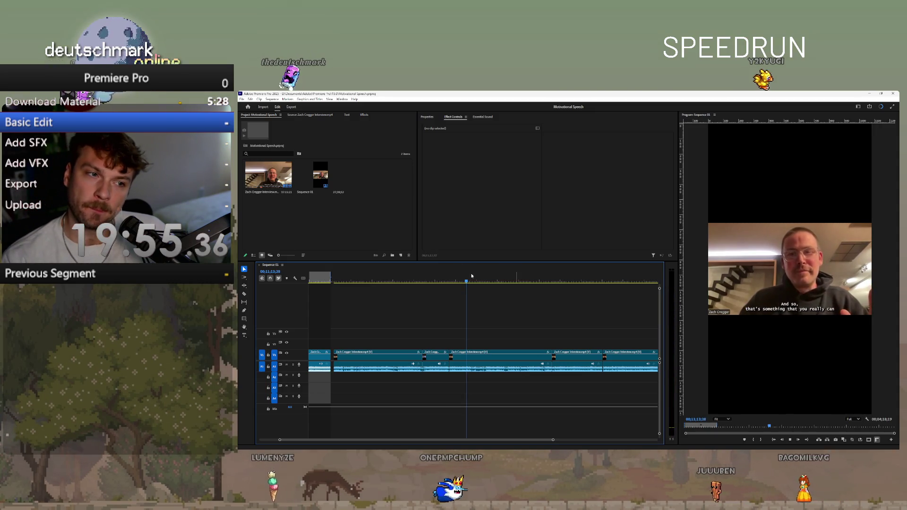
key("space")
scroll(528, 317, "down", 3)
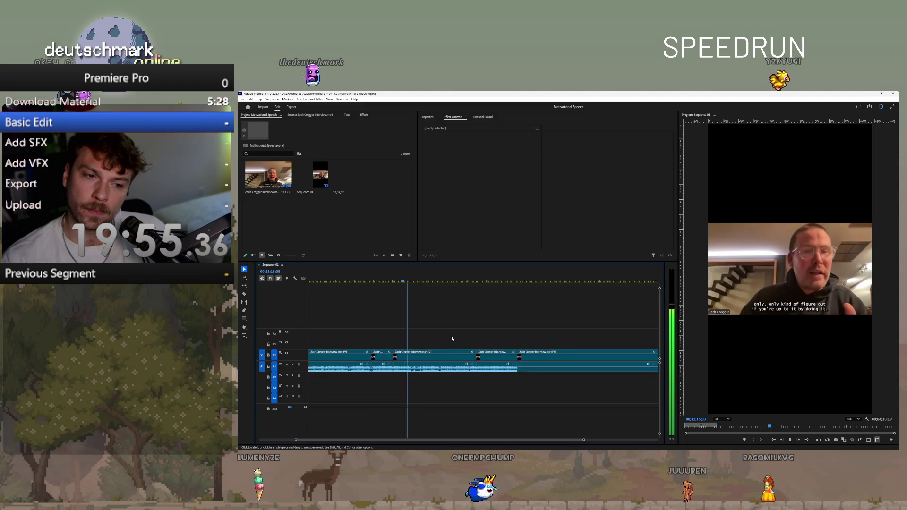
key("minus")
key("minus")
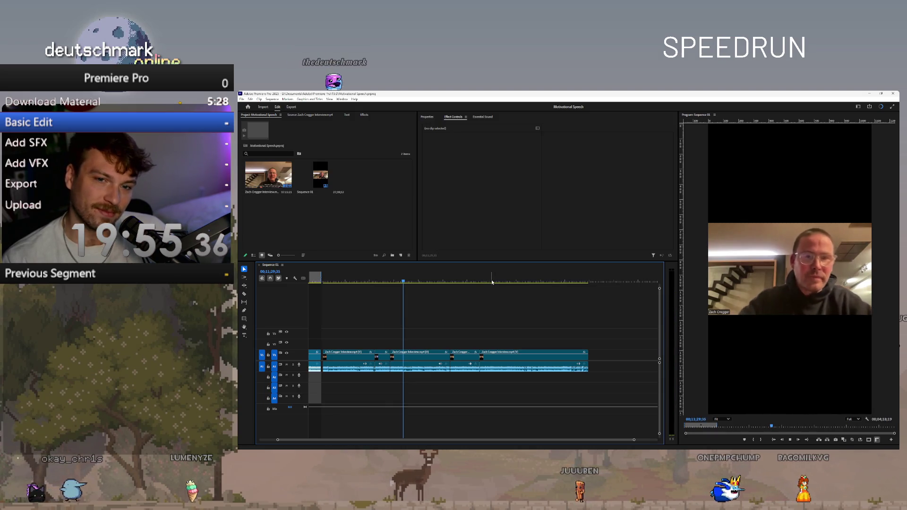
left_click(481, 281)
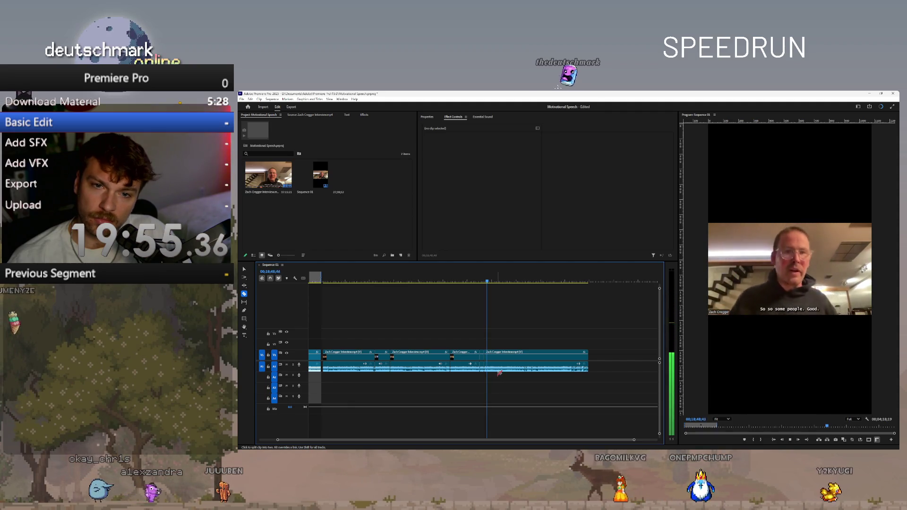
- Razor-cut the last interview clip at the line about being panicked under high pressure
key("v")
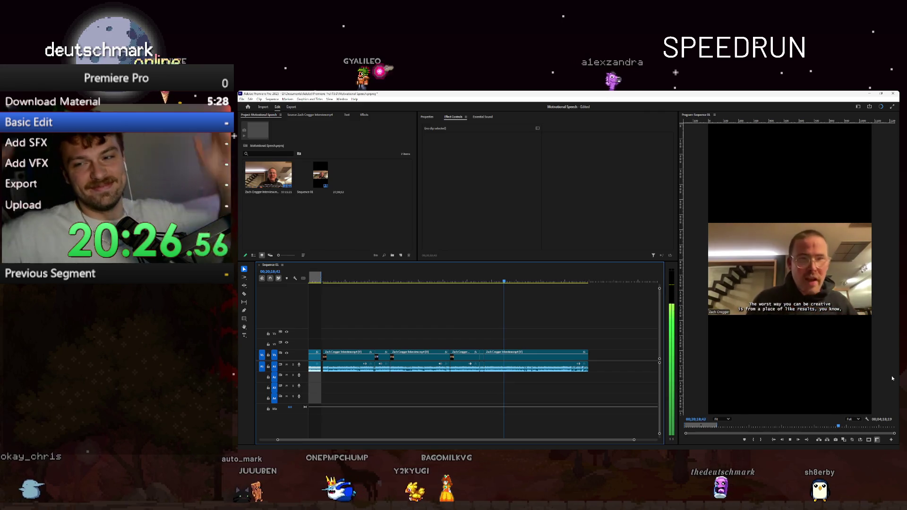
key("c")
left_click(501, 359)
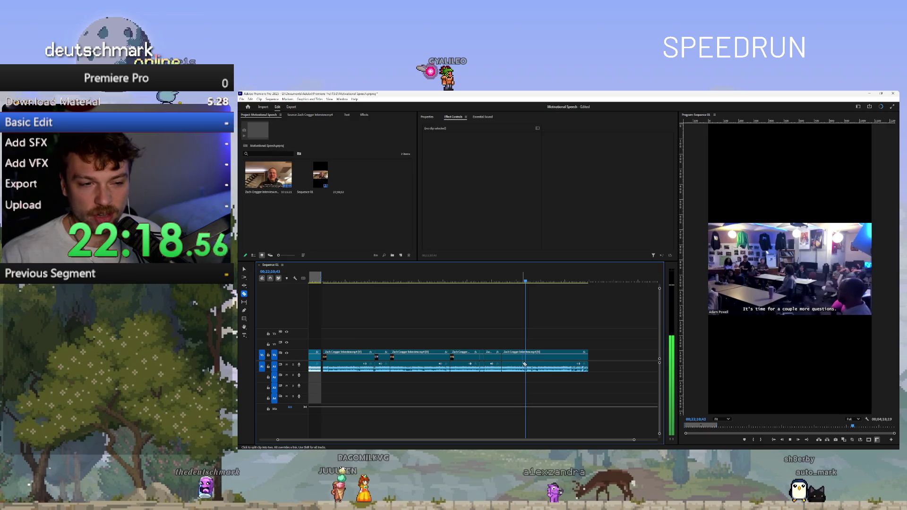
- Cut the last interview clip in the classroom section and stop playback
left_click(525, 365)
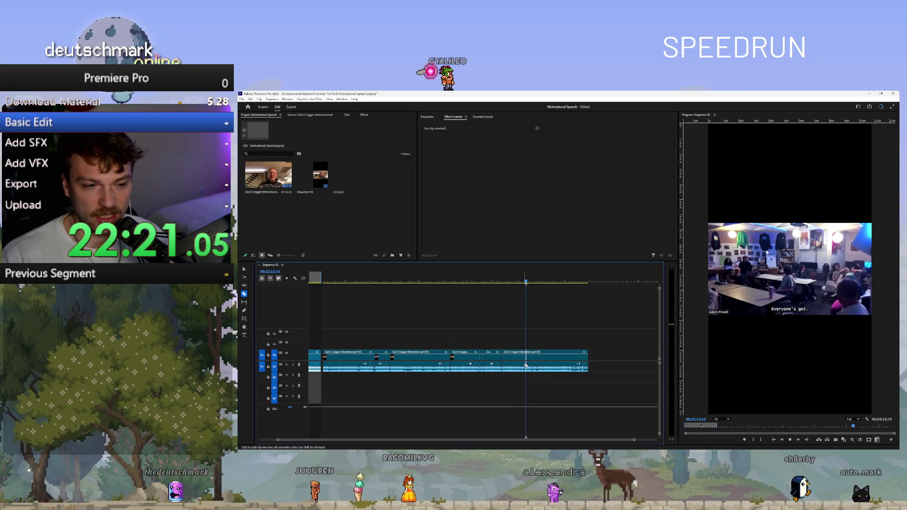
left_click(794, 441)
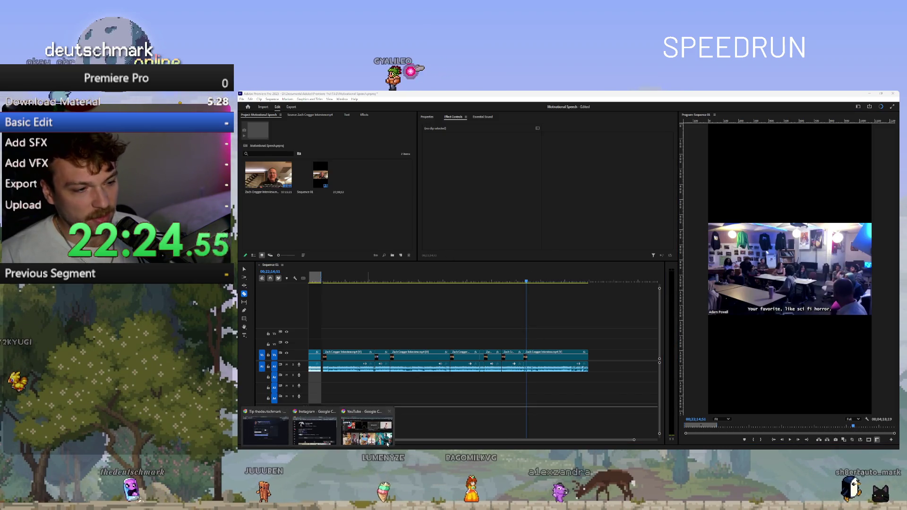
- Search YouTube for 'zach cregger interview' and browse the results
left_click(388, 444)
type("za")
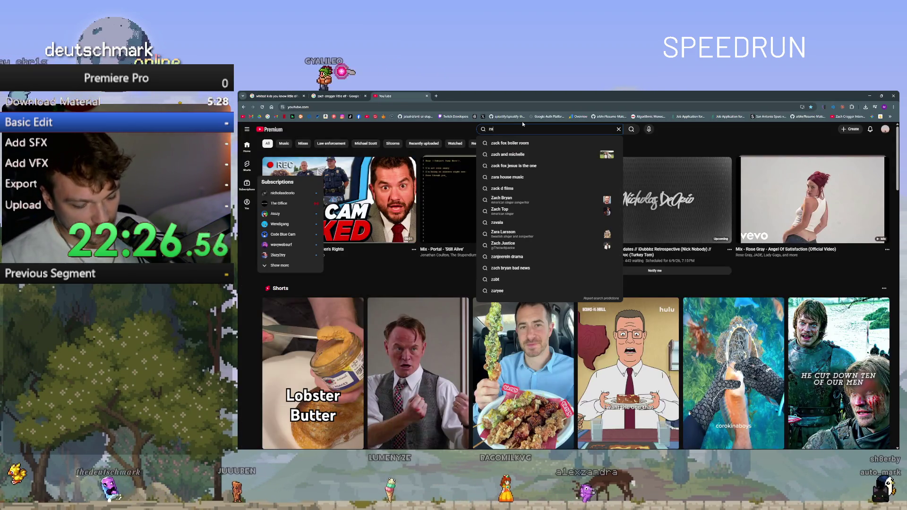
type("ch crag")
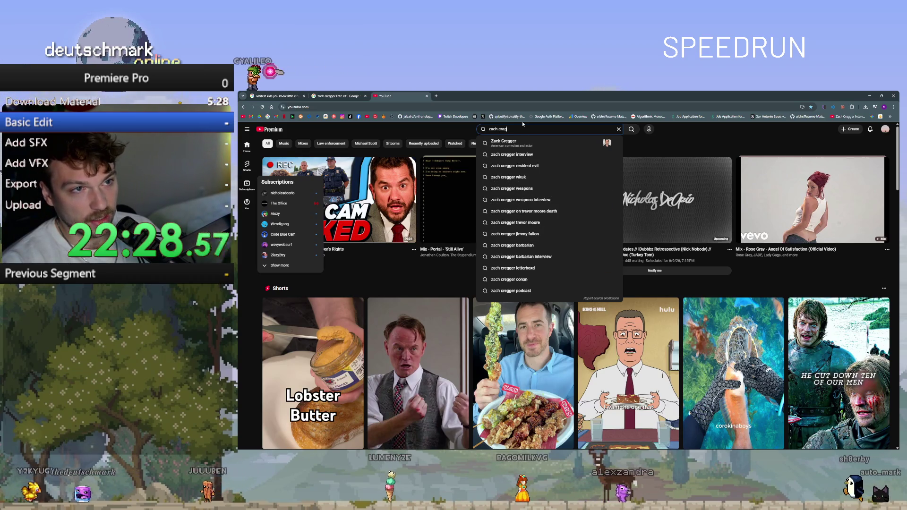
key("BackSpace")
key("BackSpace")
type("e")
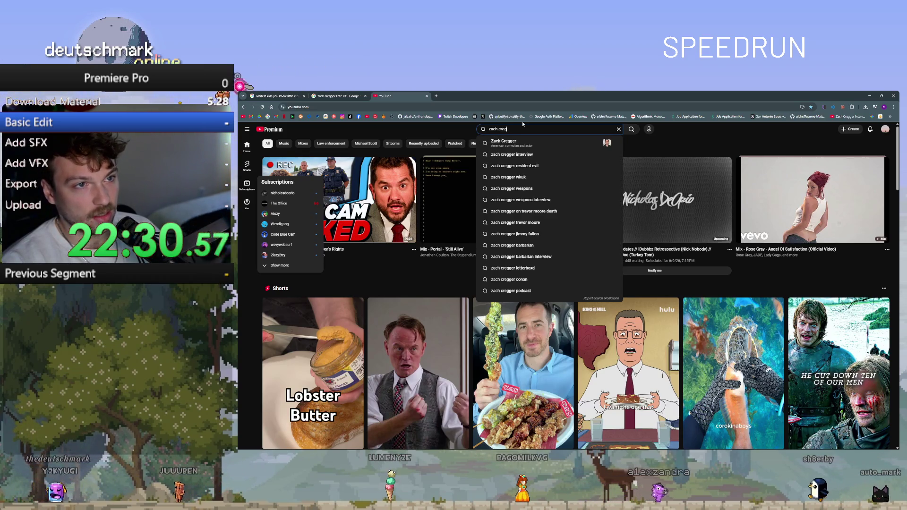
key("Down")
key("Down")
key("Return")
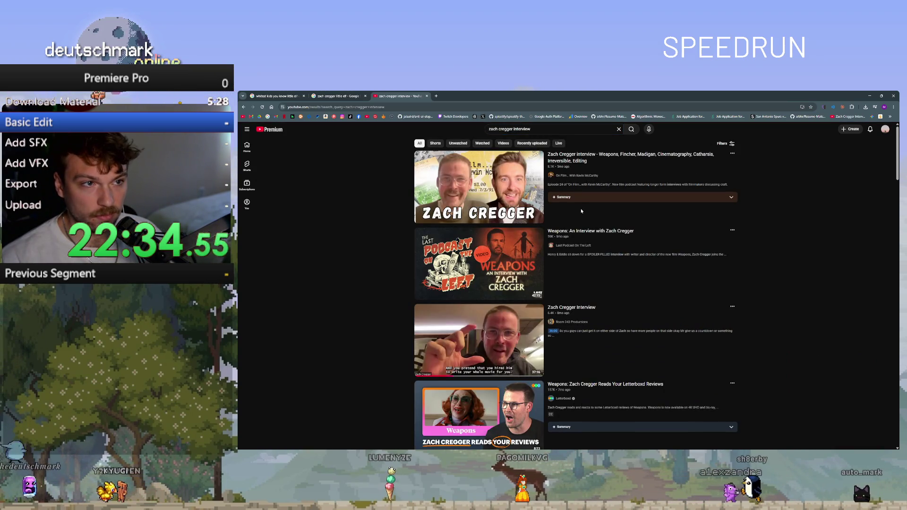
mouse_move(586, 212)
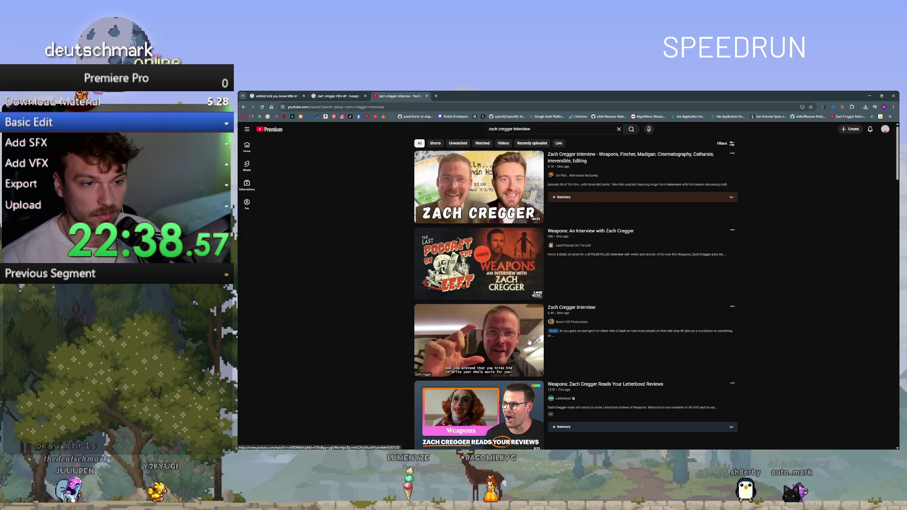
scroll(525, 344, "down", 1)
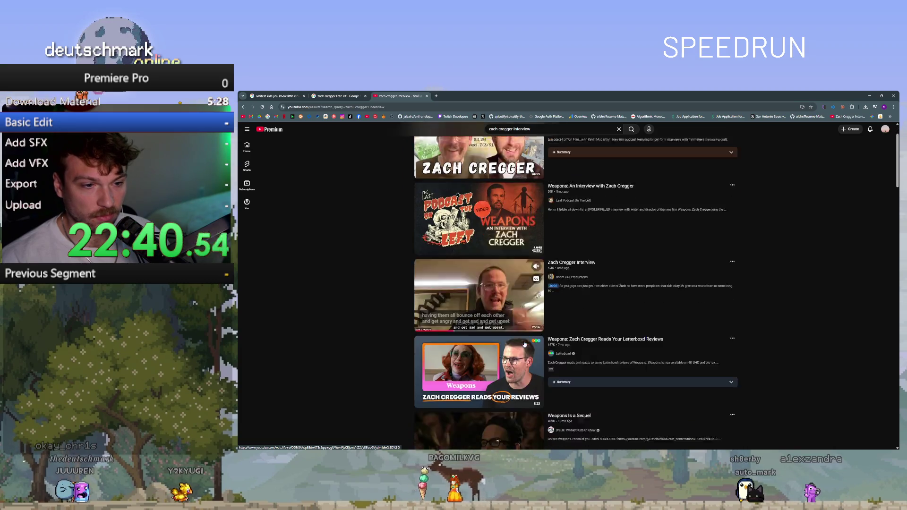
scroll(524, 344, "down", 2)
scroll(494, 376, "down", 3)
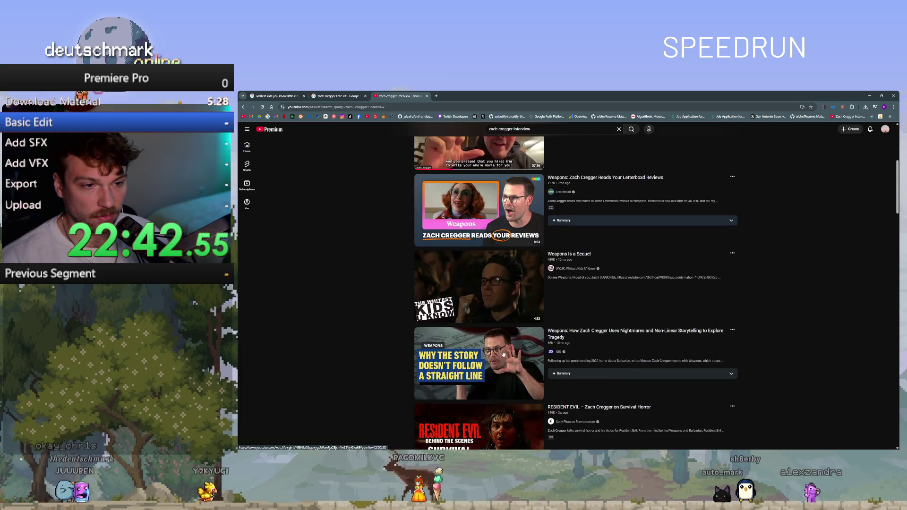
scroll(504, 354, "up", 5)
- Refine the search to 'zach cregger interview have to watch' and open the first result
left_click(548, 129)
type("s")
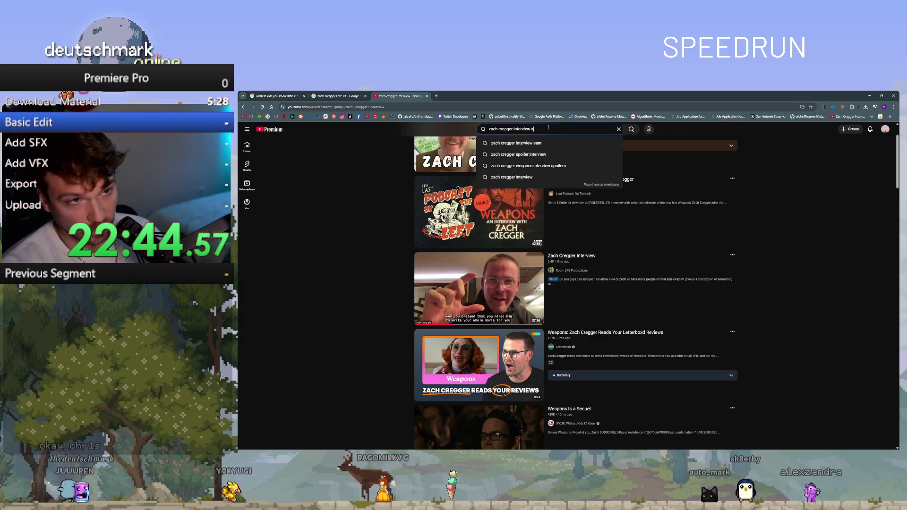
key("BackSpace")
type("have to wat")
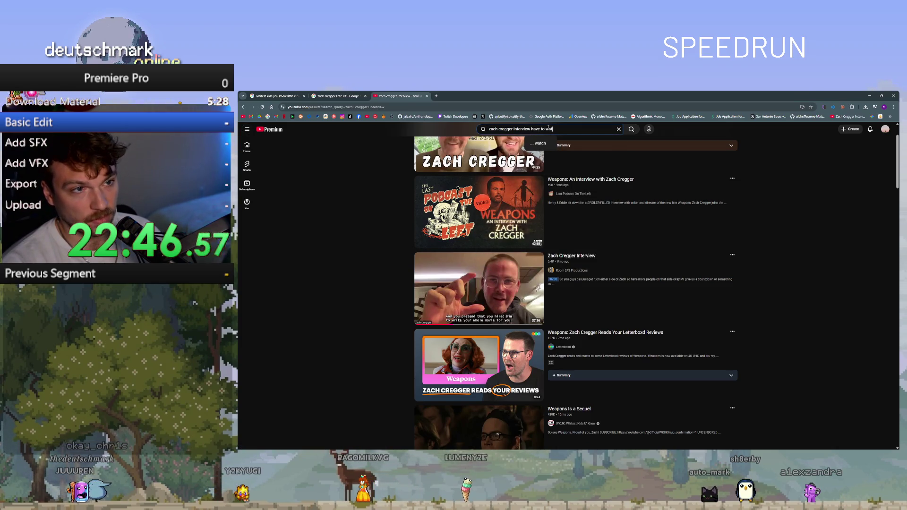
type("ch")
key("Return")
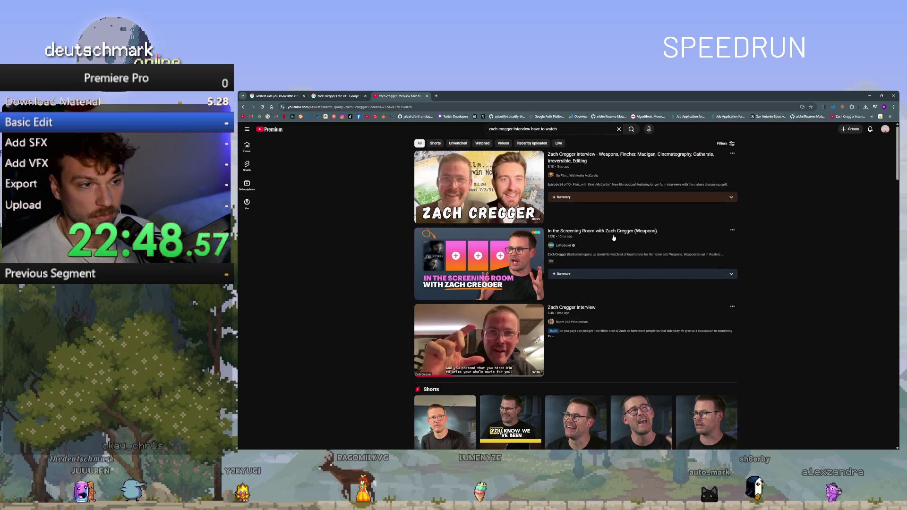
mouse_move(614, 238)
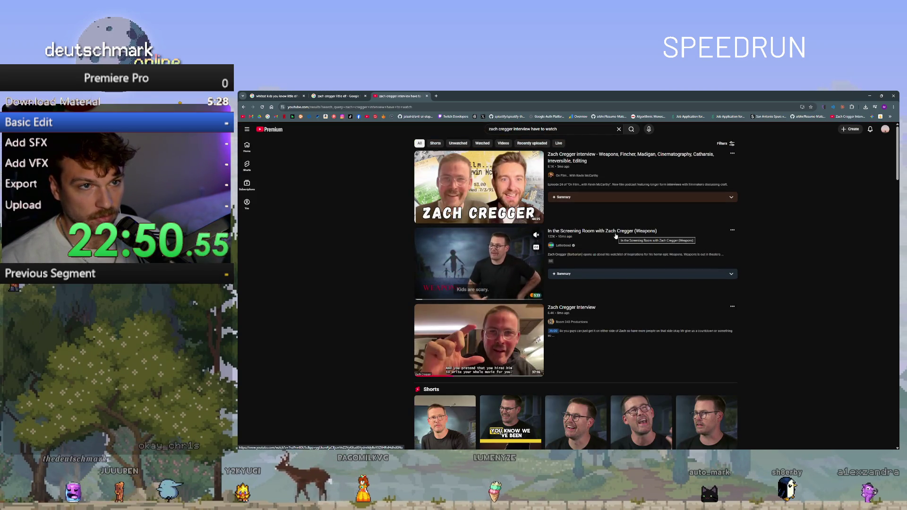
left_click(569, 161)
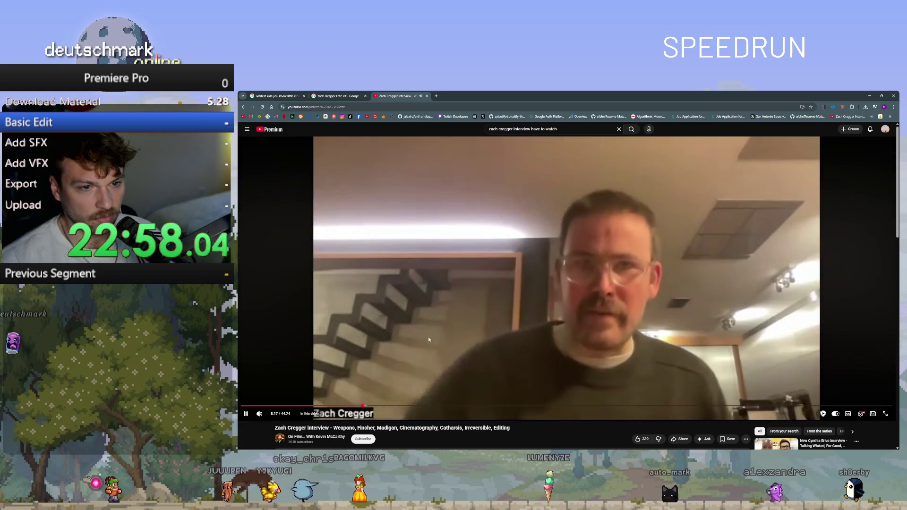
- Pause the interview and scroll back through the 'have to watch' search results
left_click(293, 138)
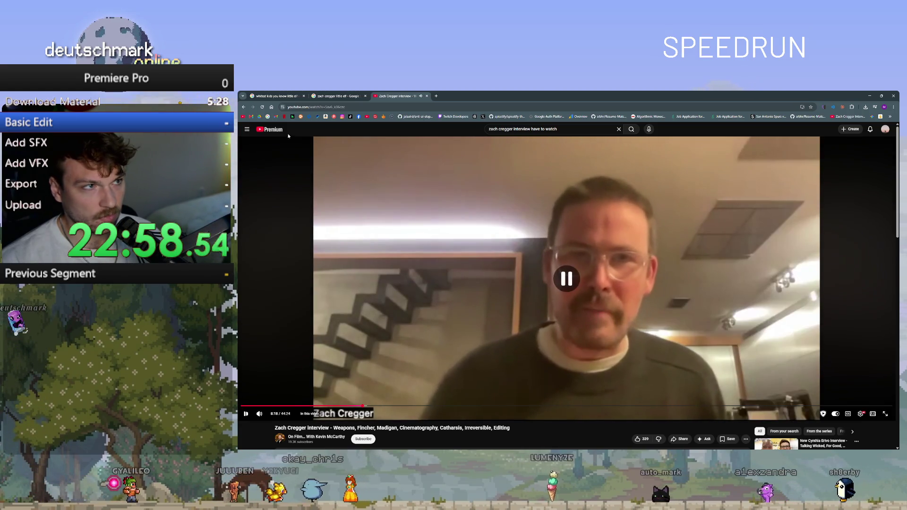
key("alt+Left")
scroll(375, 284, "down", 3)
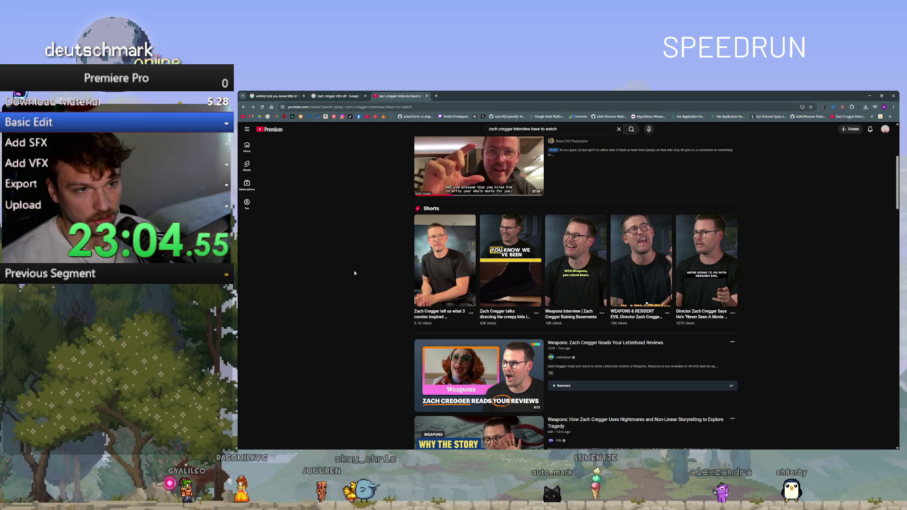
scroll(353, 274, "down", 3)
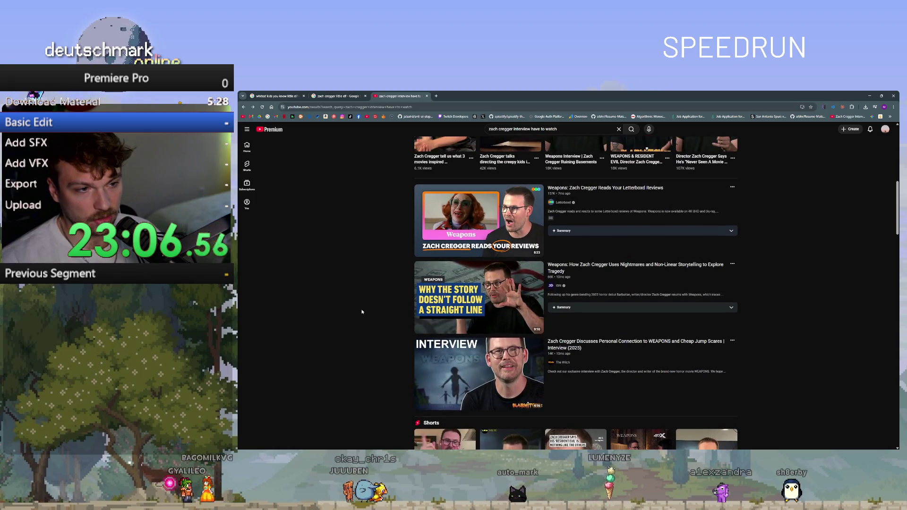
scroll(310, 393, "down", 3)
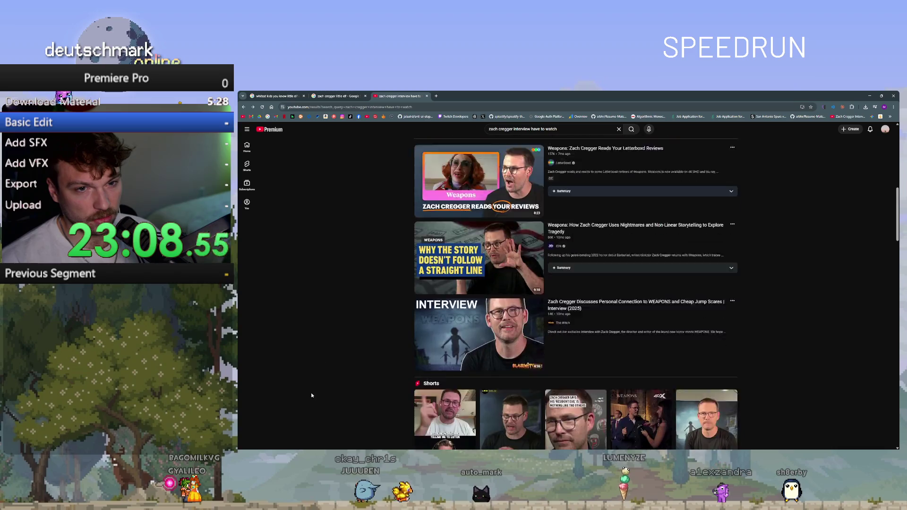
scroll(314, 381, "down", 5)
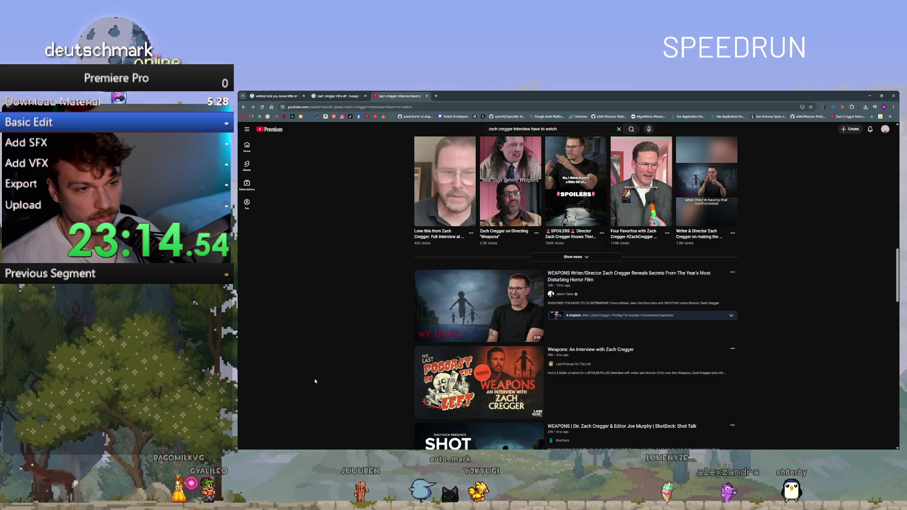
scroll(310, 385, "down", 3)
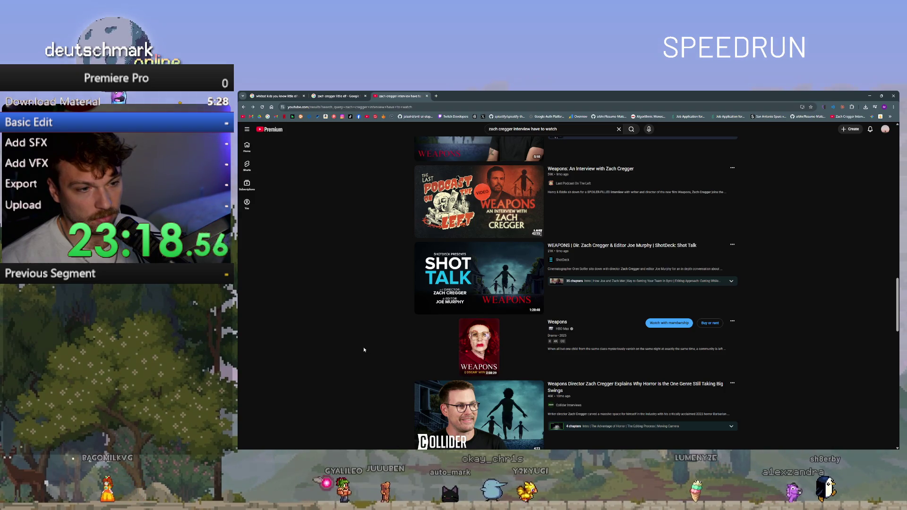
scroll(364, 348, "up", 1)
scroll(351, 272, "up", 8)
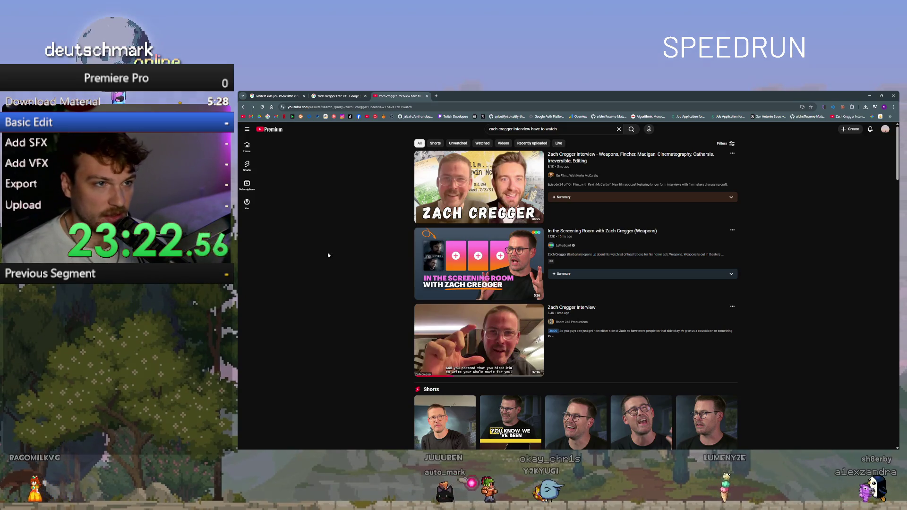
- Go back past the earlier interview results to the YouTube home feed
key("alt+Left")
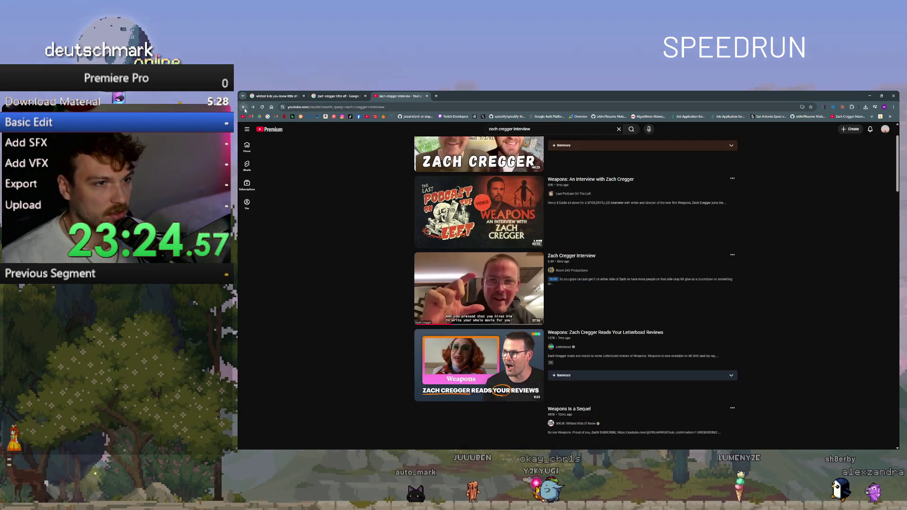
scroll(358, 265, "up", 2)
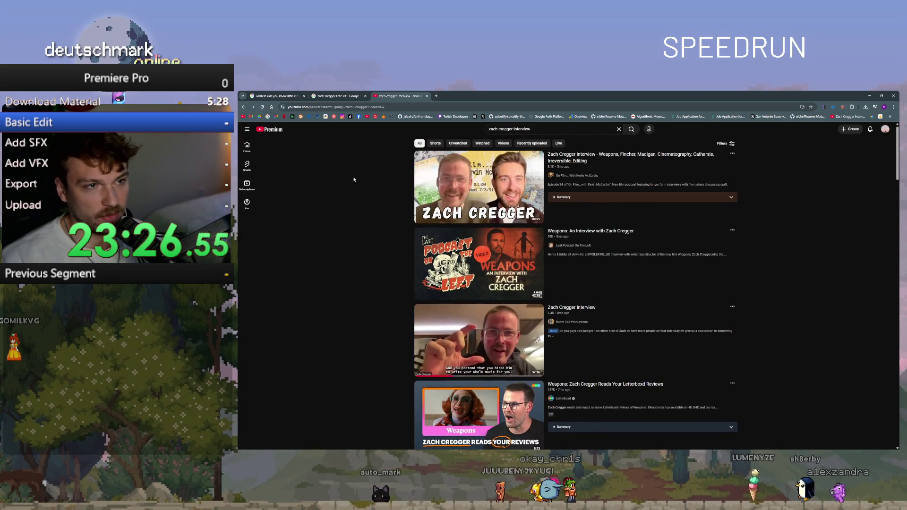
left_click(245, 108)
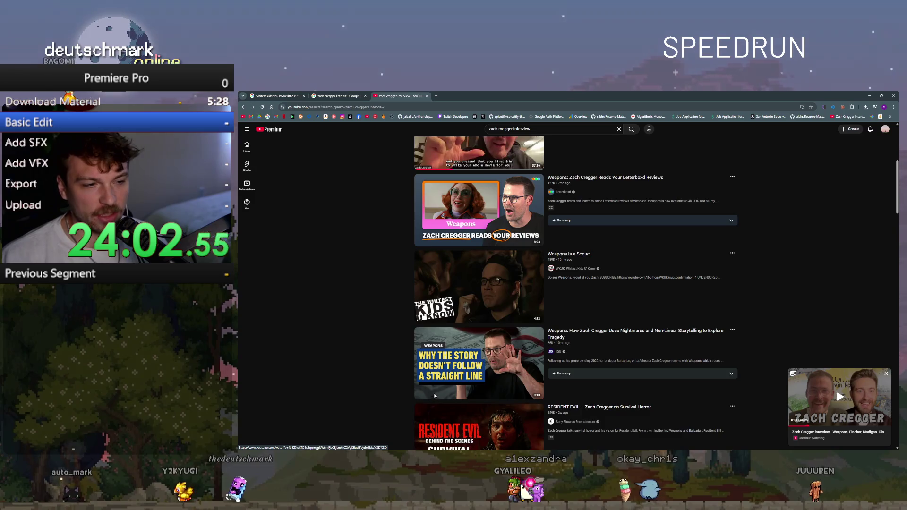
scroll(421, 383, "down", 1)
scroll(390, 341, "down", 3)
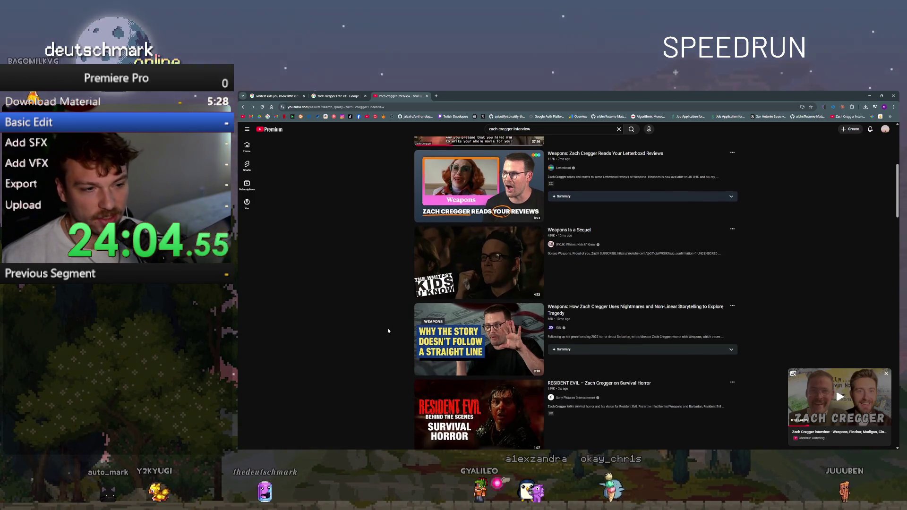
scroll(389, 327, "down", 15)
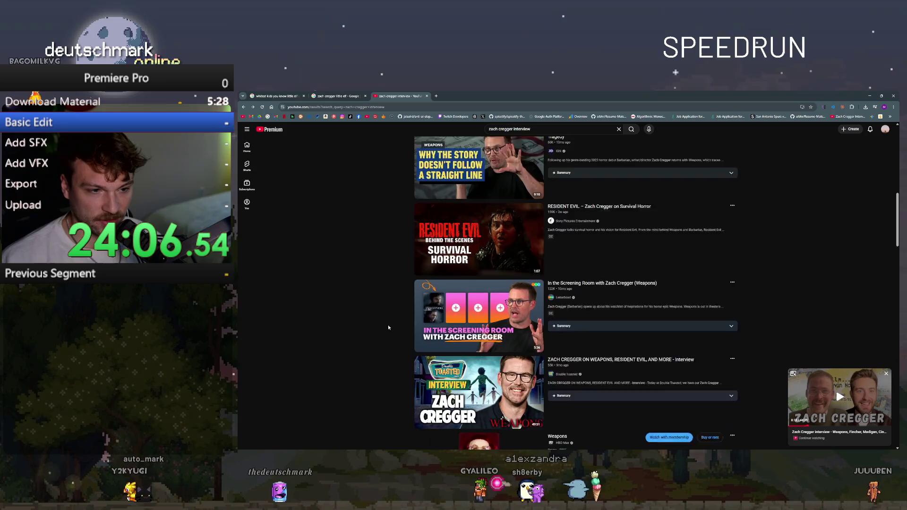
scroll(390, 279, "up", 20)
left_click(244, 107)
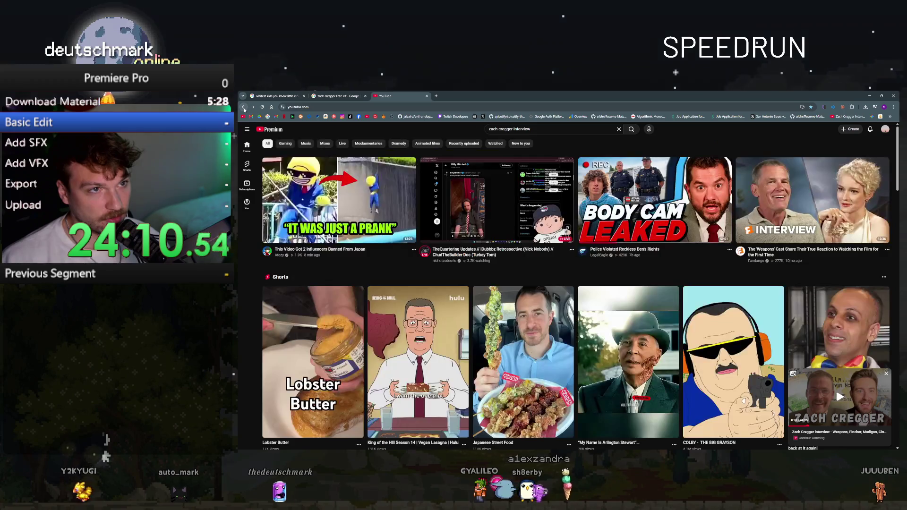
- Close the 'zach cregger little elf' tab and the empty new tab
left_click(243, 108)
left_click(363, 94)
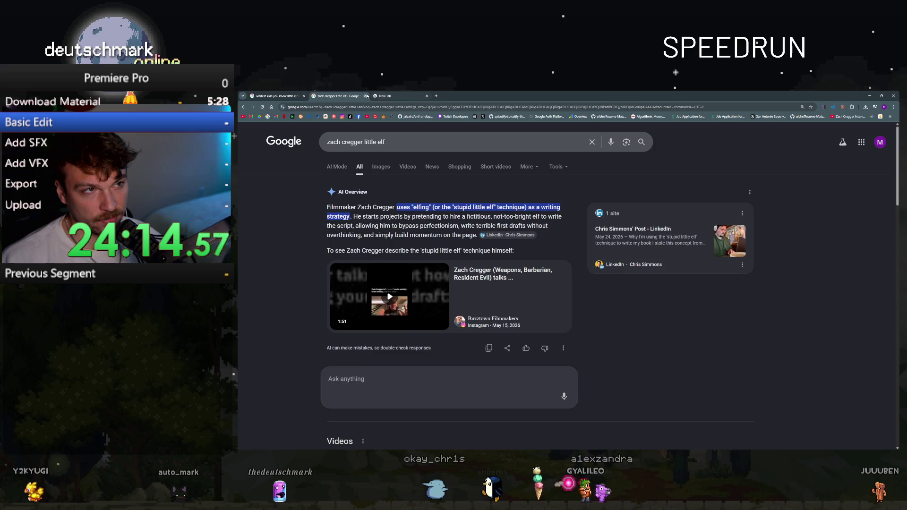
left_click(366, 96)
left_click(367, 96)
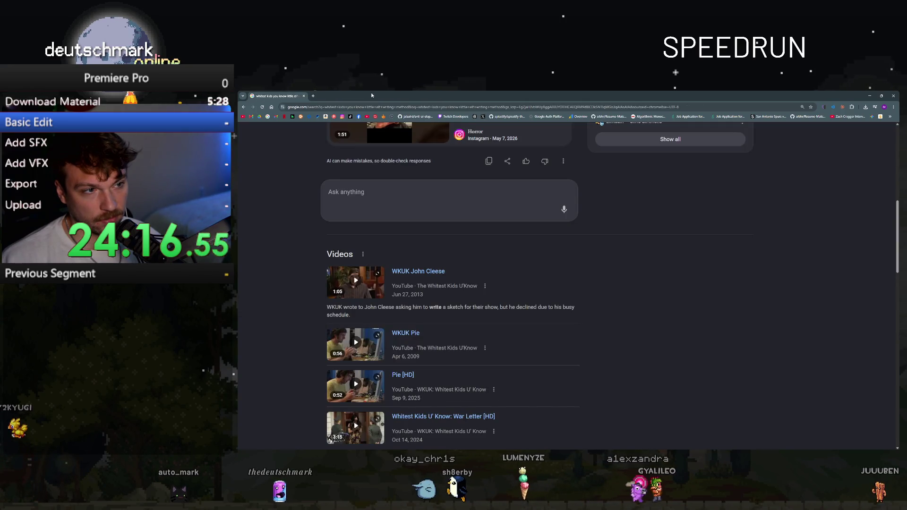
scroll(288, 208, "up", 15)
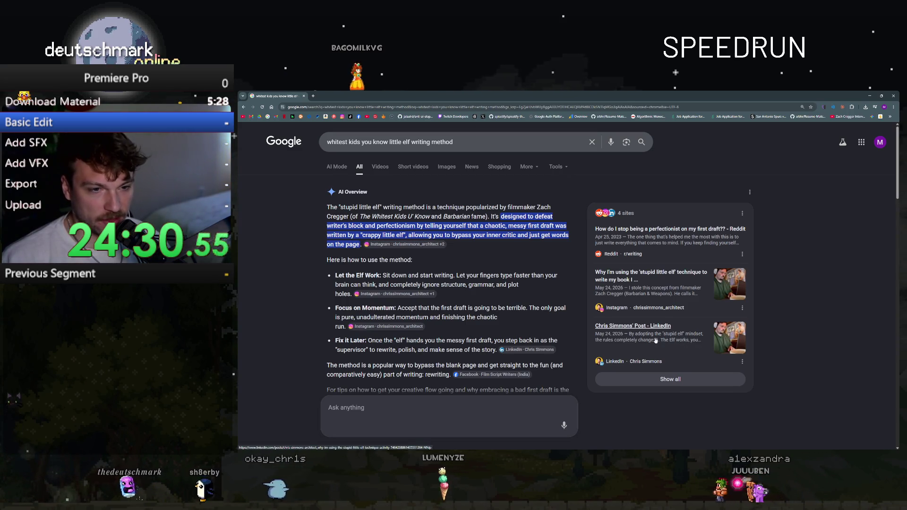
- Scroll through the little elf AI Overview and Videos, then return to Premiere Pro
key("alt+Tab")
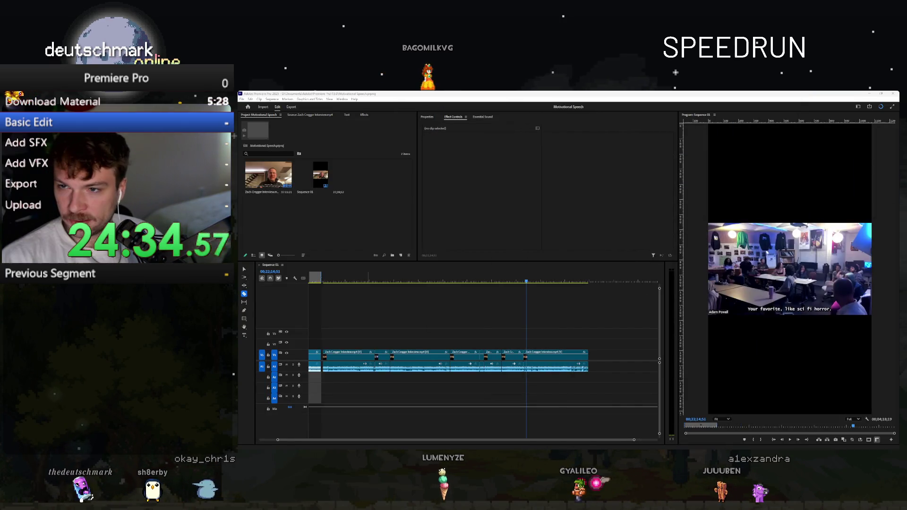
key("alt+Tab")
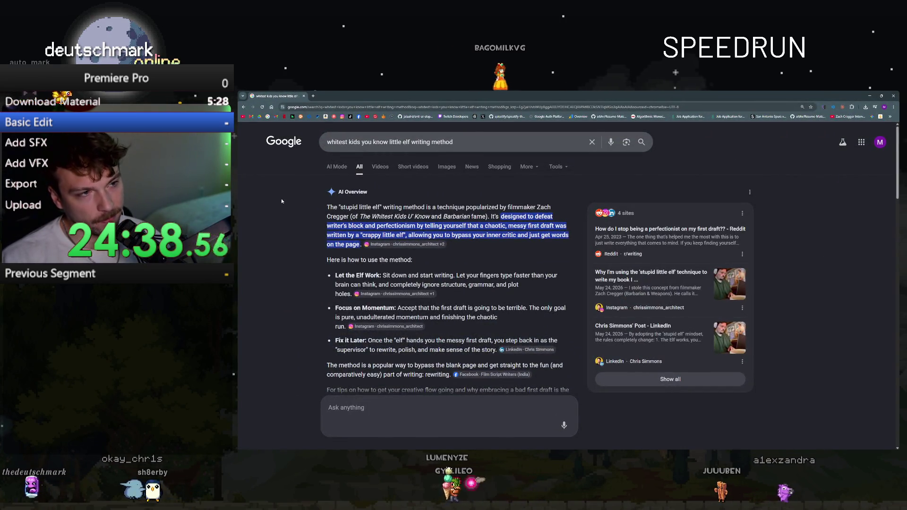
scroll(287, 301, "down", 6)
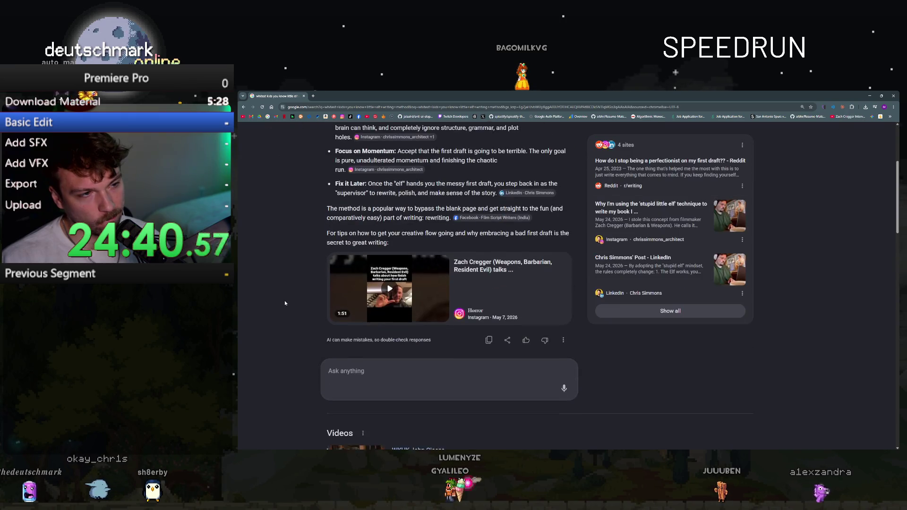
scroll(283, 301, "up", 4)
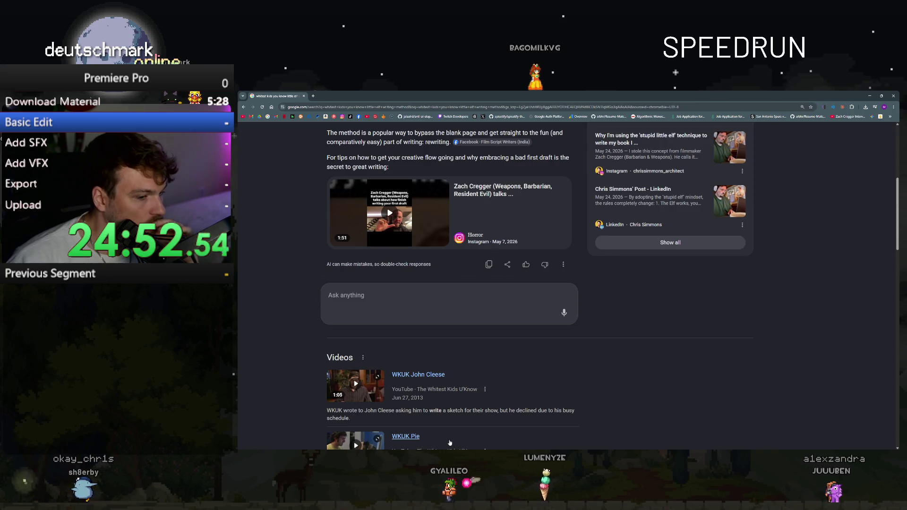
key("alt+Tab")
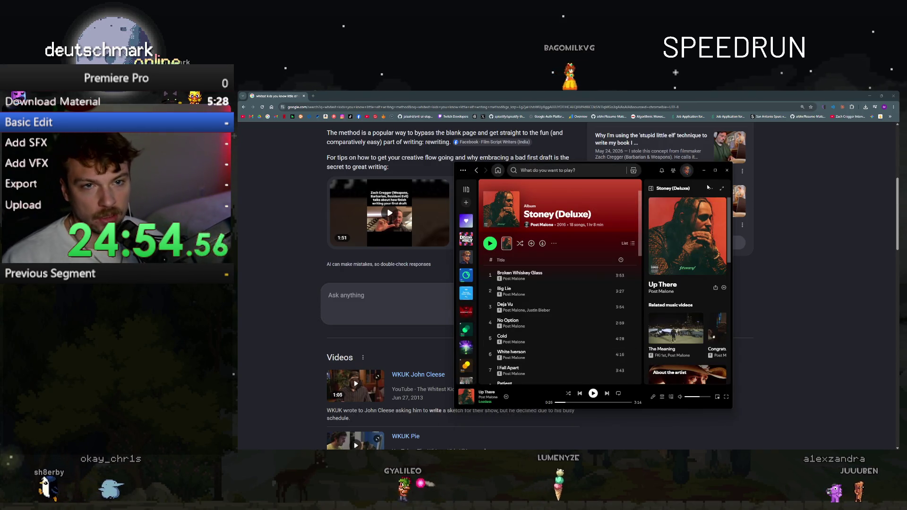
key("alt+Tab")
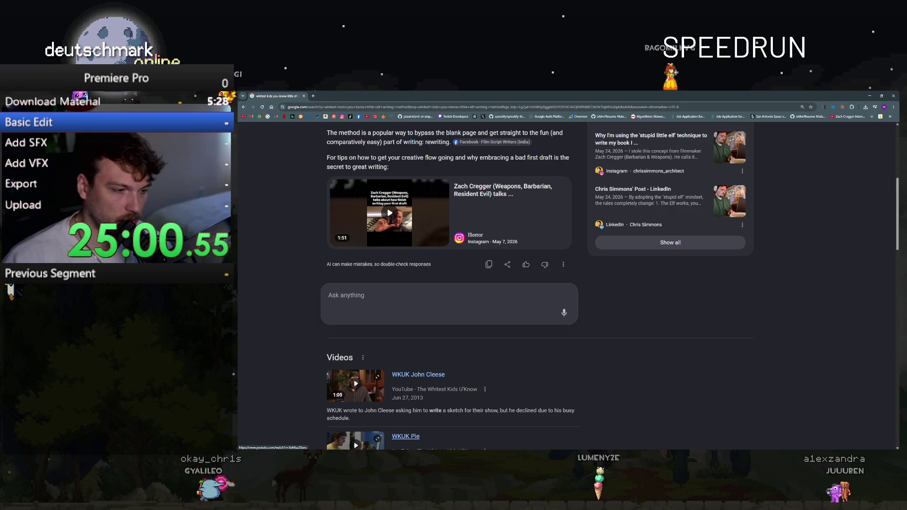
key("alt+Tab")
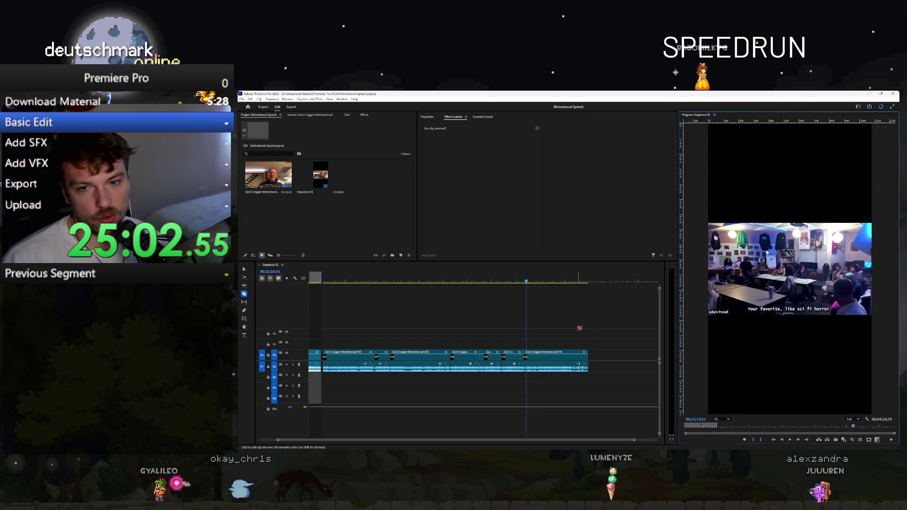
- Play the sequence with the Selection tool, then razor-cut the interview clip in the classroom section
scroll(580, 334, "up", 3)
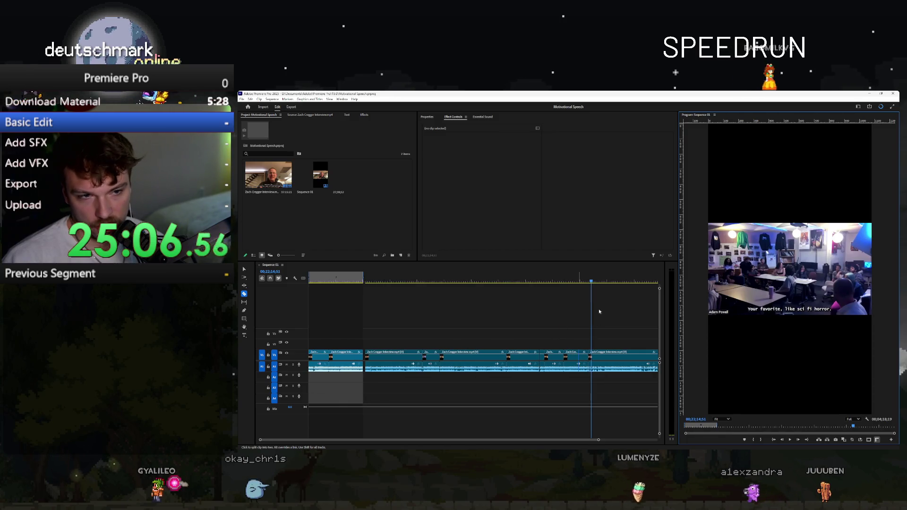
left_click(590, 282)
key("v")
key("space")
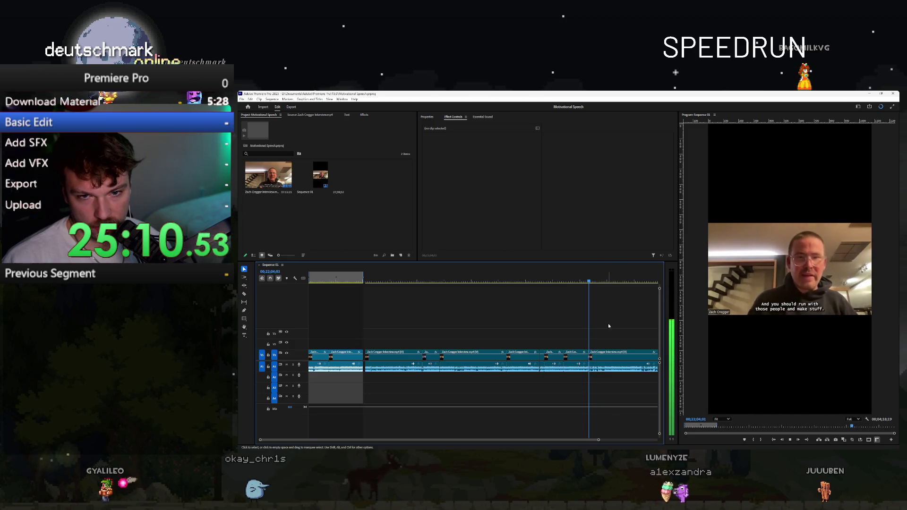
scroll(608, 324, "up", 2)
scroll(608, 325, "up", 1)
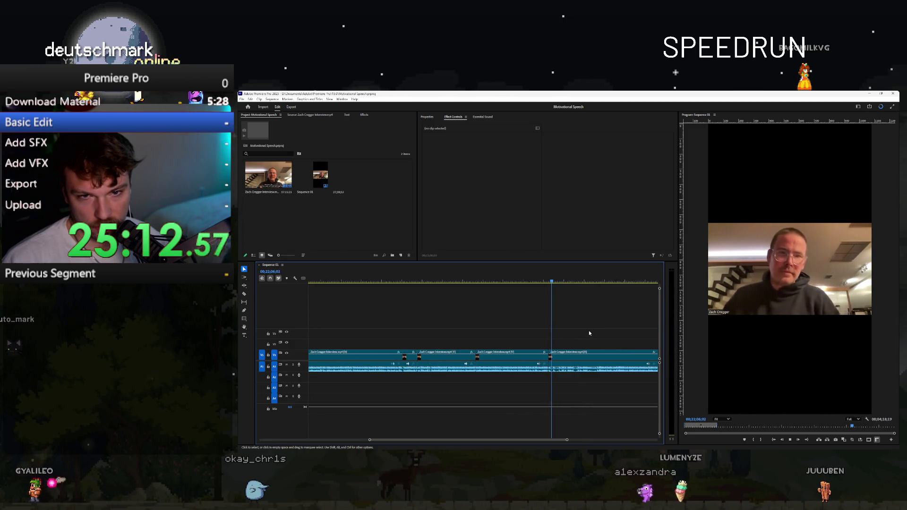
scroll(591, 328, "up", 1)
key("c")
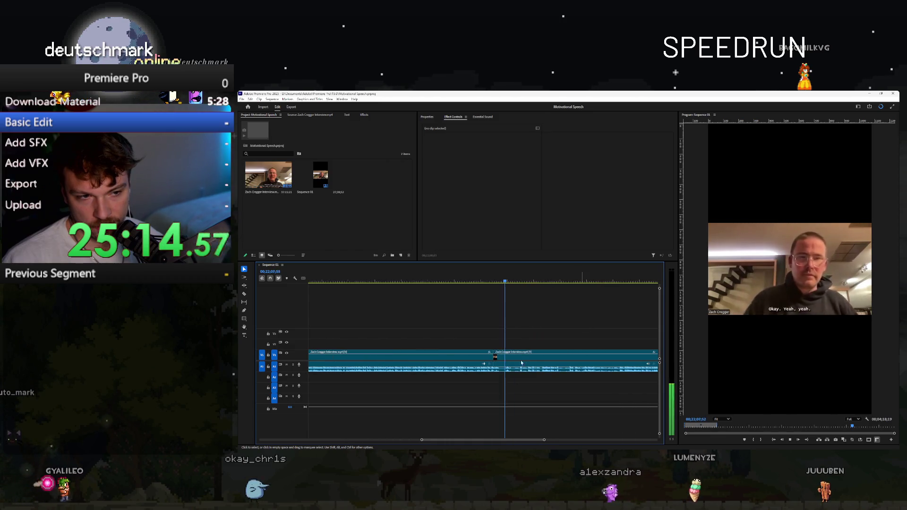
left_click(505, 368)
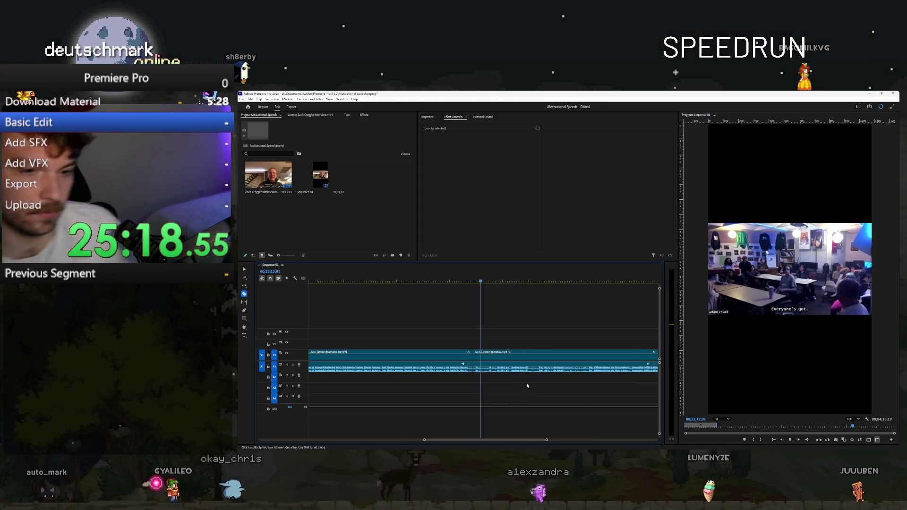
scroll(529, 385, "down", 1)
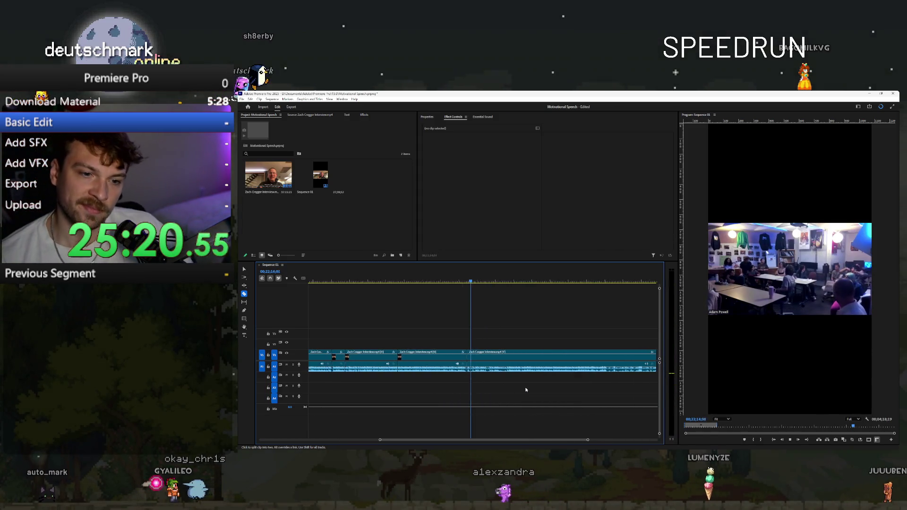
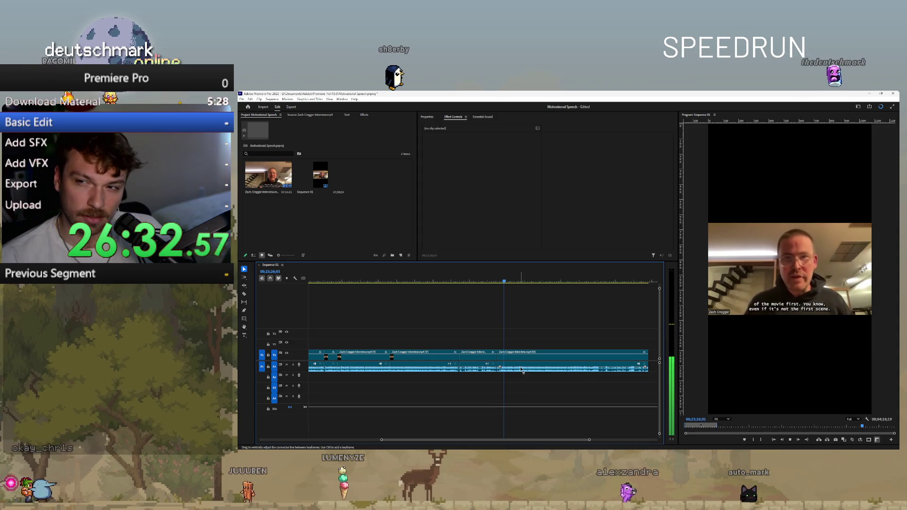
- Push the final interview clip right to leave a gap near the sequence end
key("minus")
key("minus")
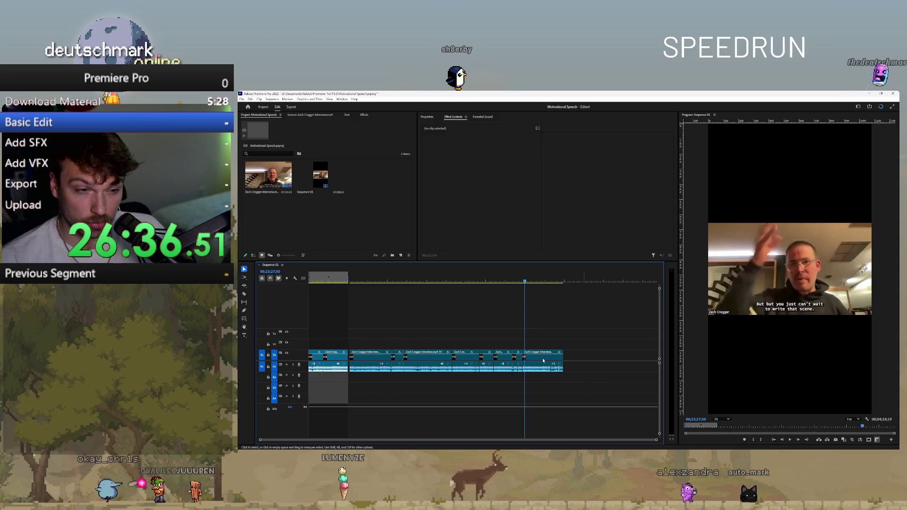
left_click_drag(543, 359, 634, 358)
key("minus")
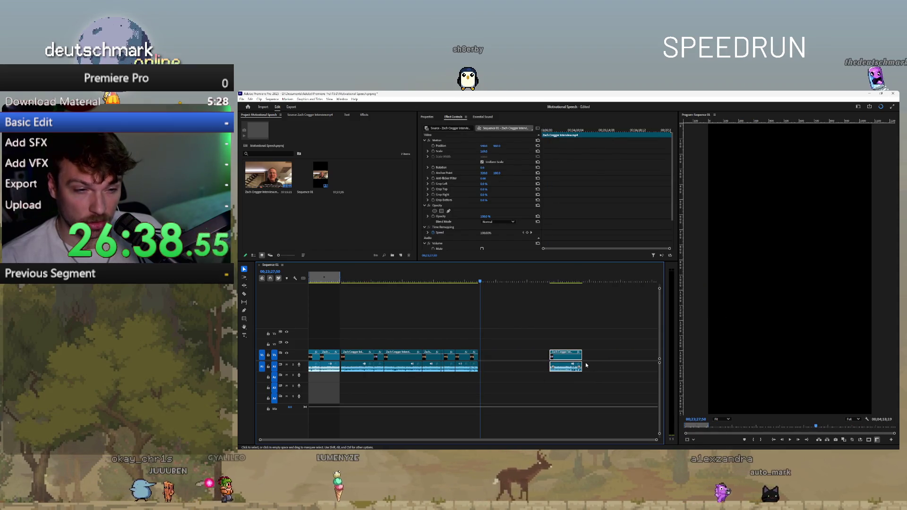
left_click_drag(567, 364, 594, 378)
key("minus")
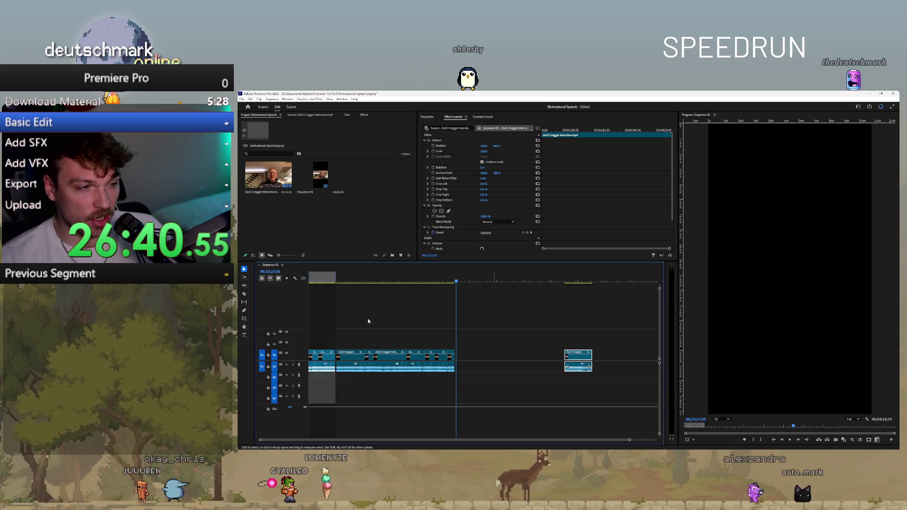
- Play back the opening of the speech from the first clip
left_click(330, 282)
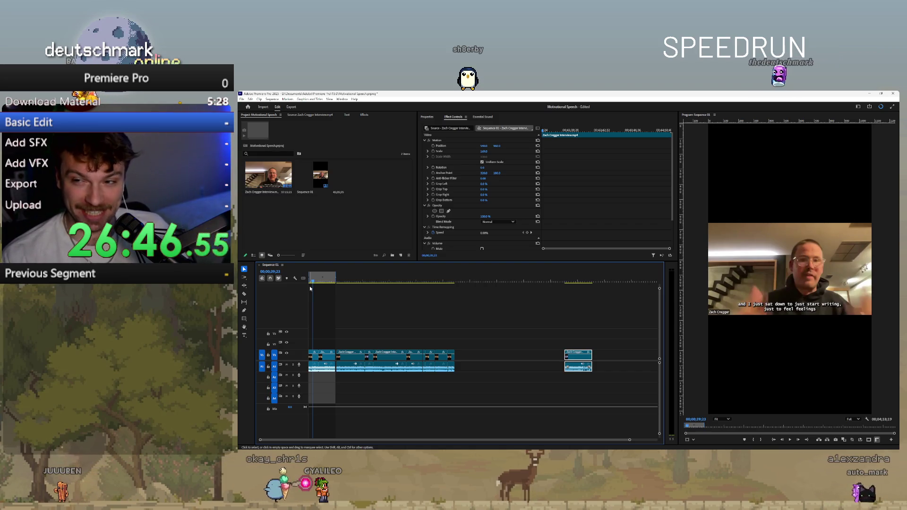
key("space")
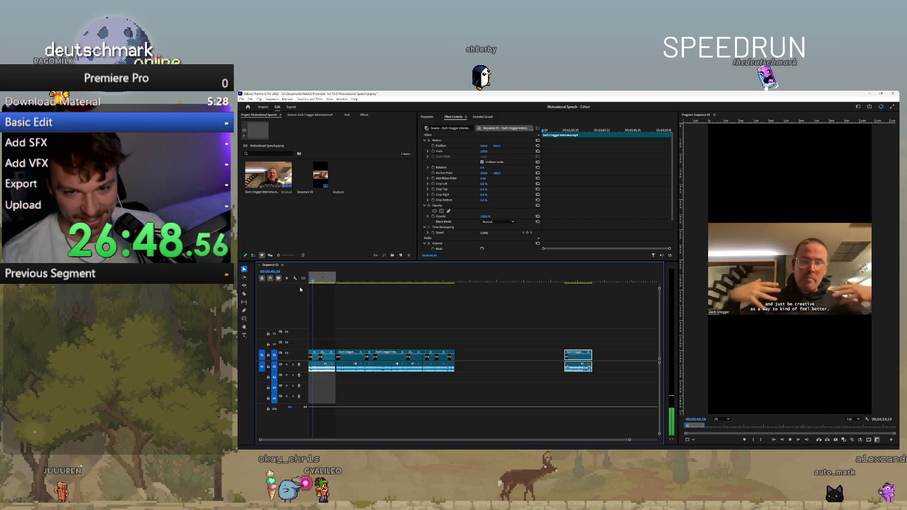
left_click(332, 362)
left_click(317, 282)
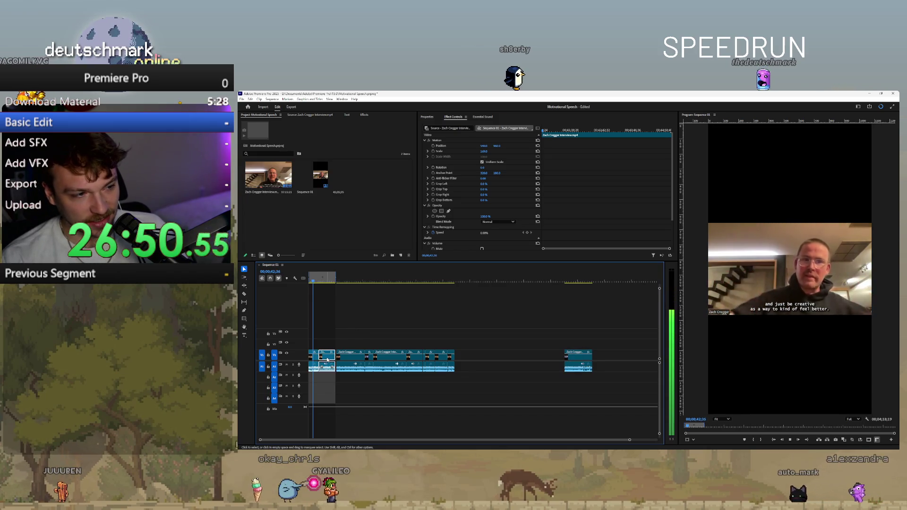
key("space")
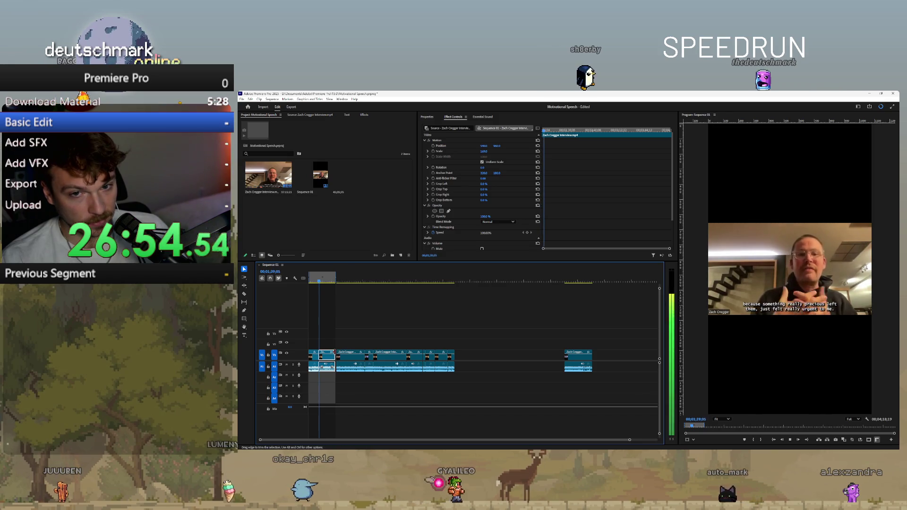
left_click(326, 280)
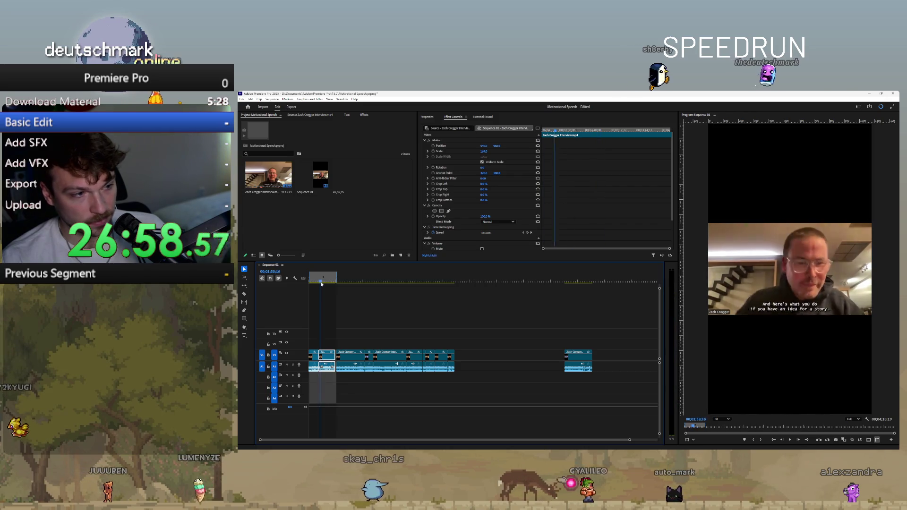
- Zoom in around the current section and get the Razor tool ready at the clip start
key("ctrl+z")
key("ctrl+z")
key("ctrl+z")
key("ctrl+z")
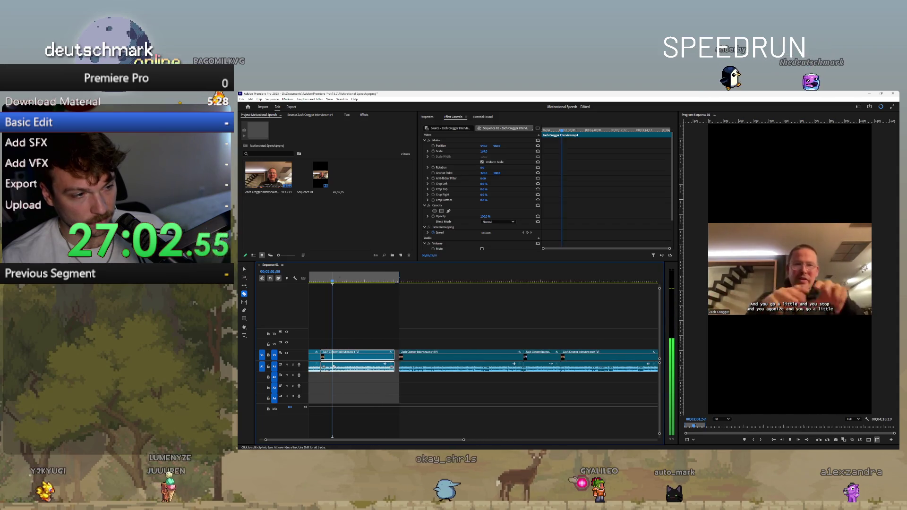
key("c")
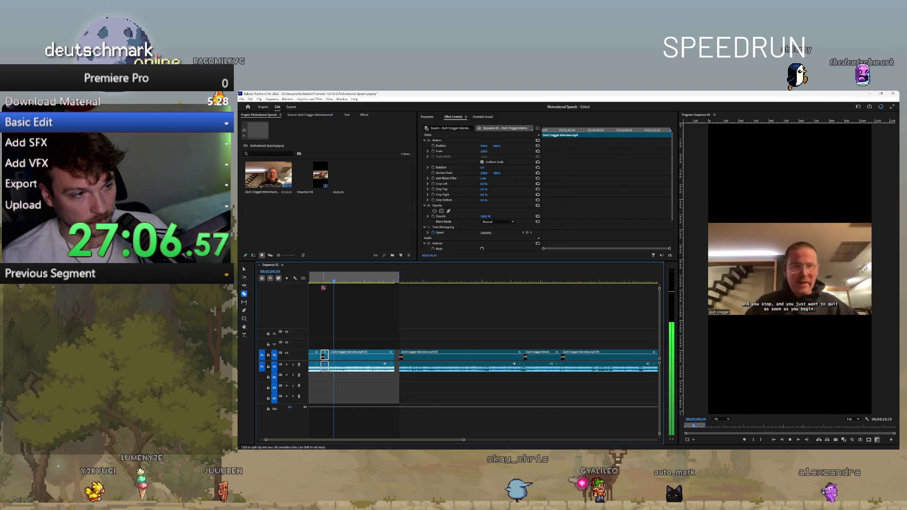
key("Up")
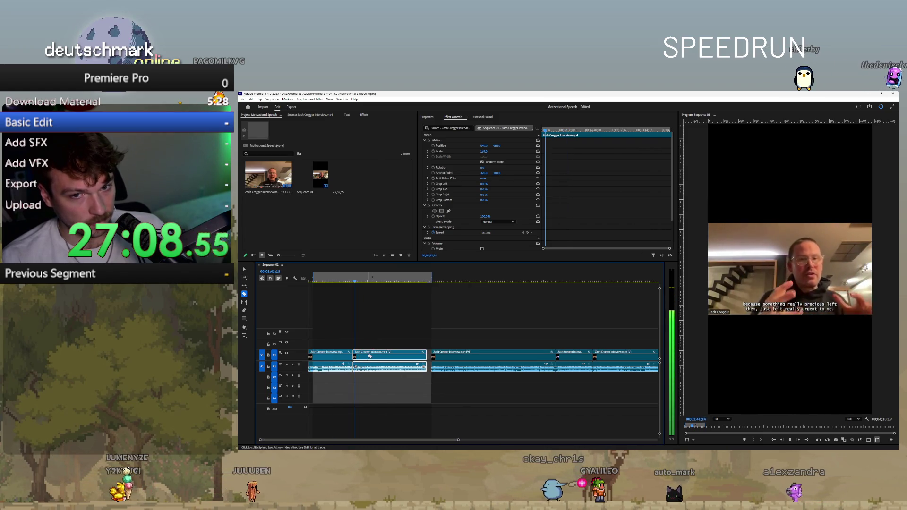
scroll(362, 371, "up", 2)
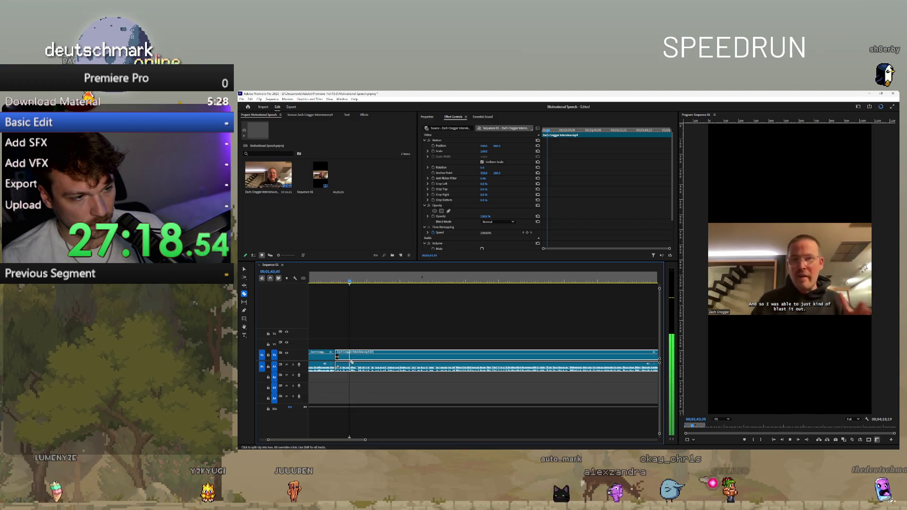
- Cut a short piece off the interview clip and move it directly before the final clip
left_click(351, 283)
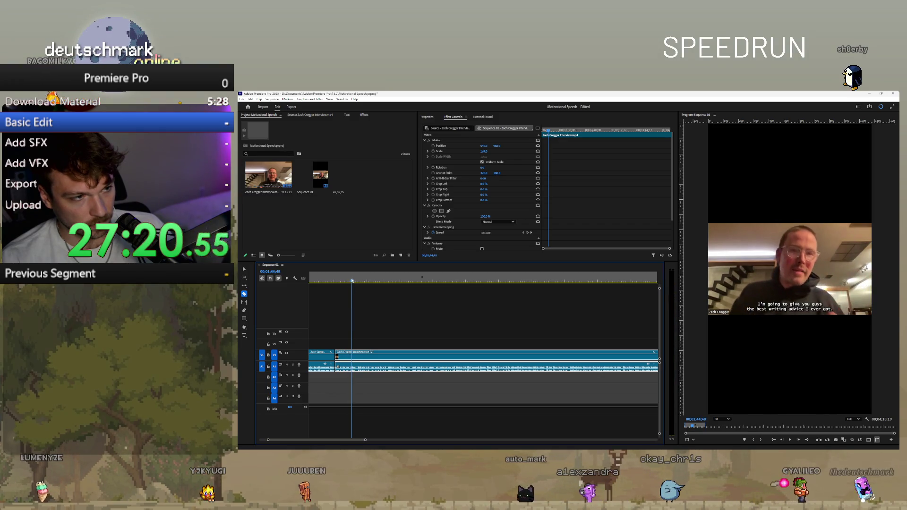
left_click(350, 357)
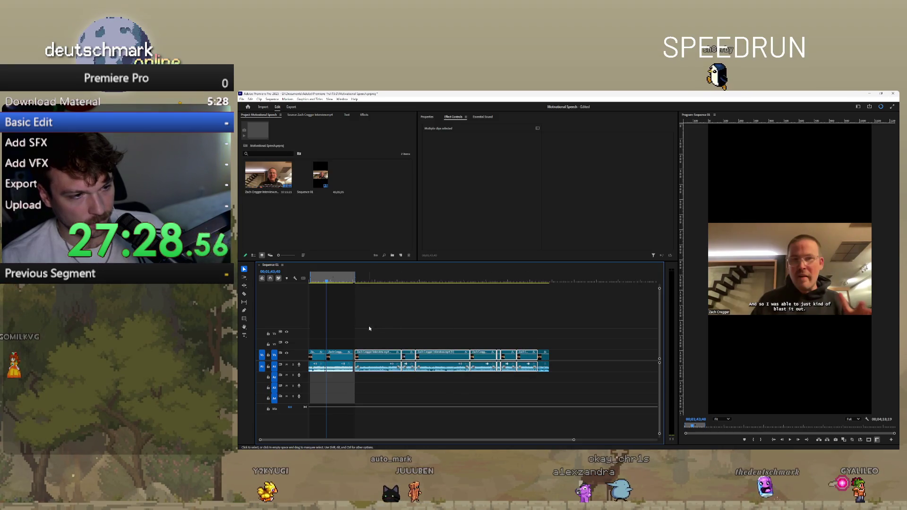
mouse_move(544, 361)
left_mouse_down()
mouse_move(343, 361)
mouse_move(358, 361)
left_mouse_up()
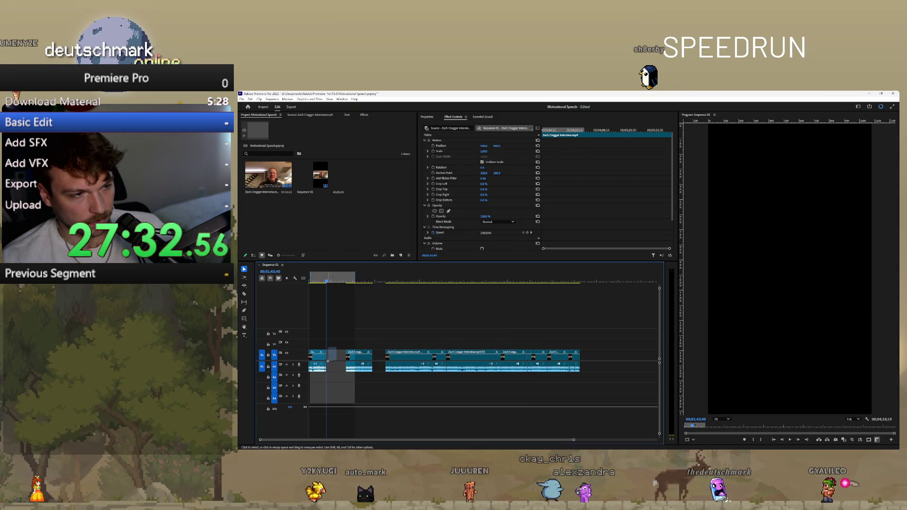
key("space")
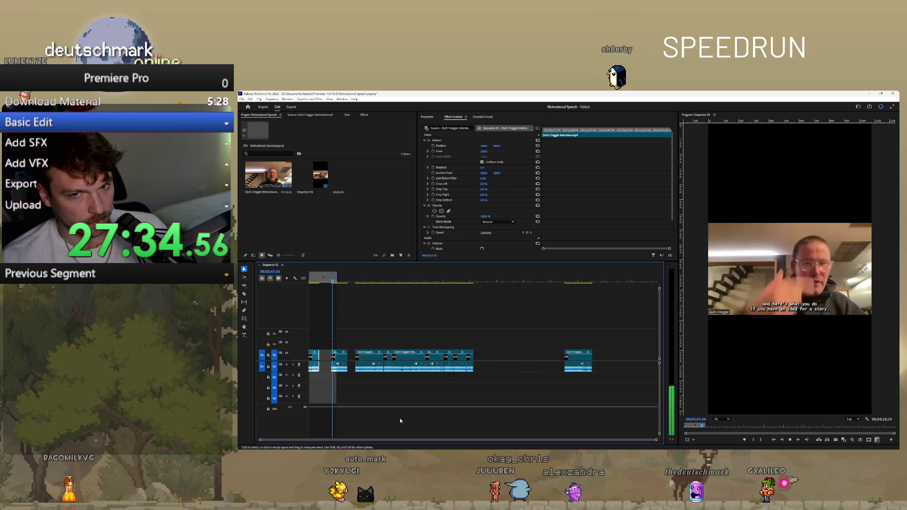
left_click_drag(339, 359, 557, 353)
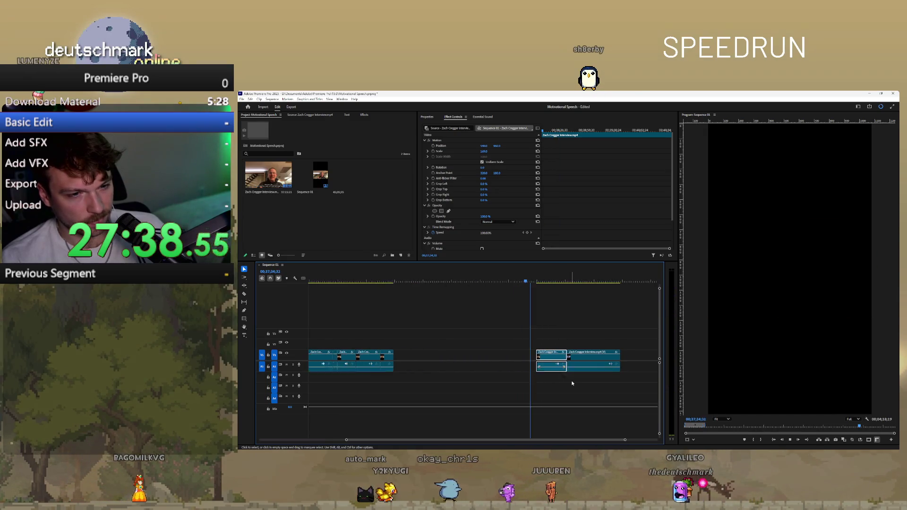
scroll(572, 383, "up", 3)
- Mark an In point at the playhead and play the end section
right_click(505, 280)
left_click(517, 283)
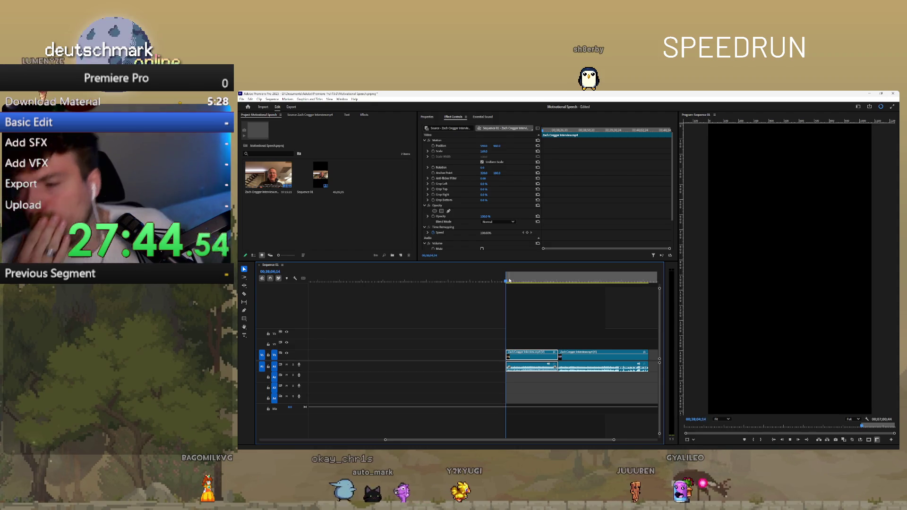
key("space")
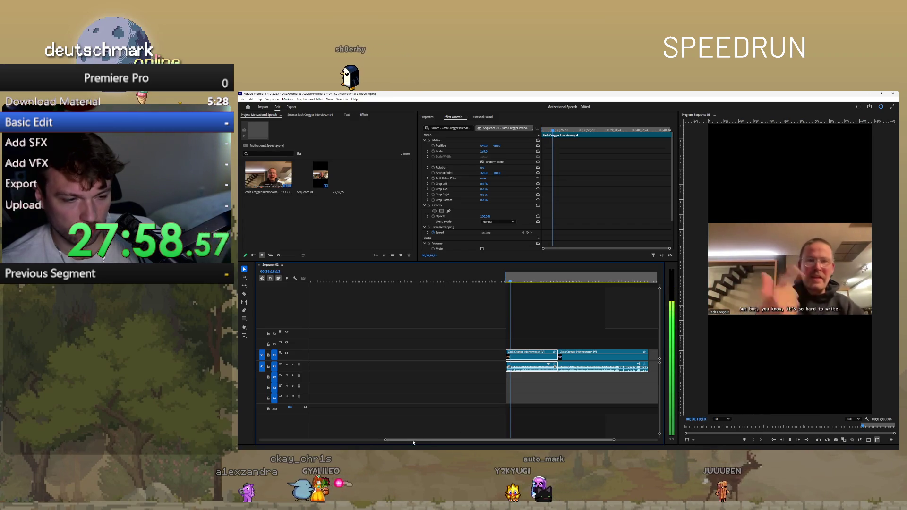
mouse_move(318, 451)
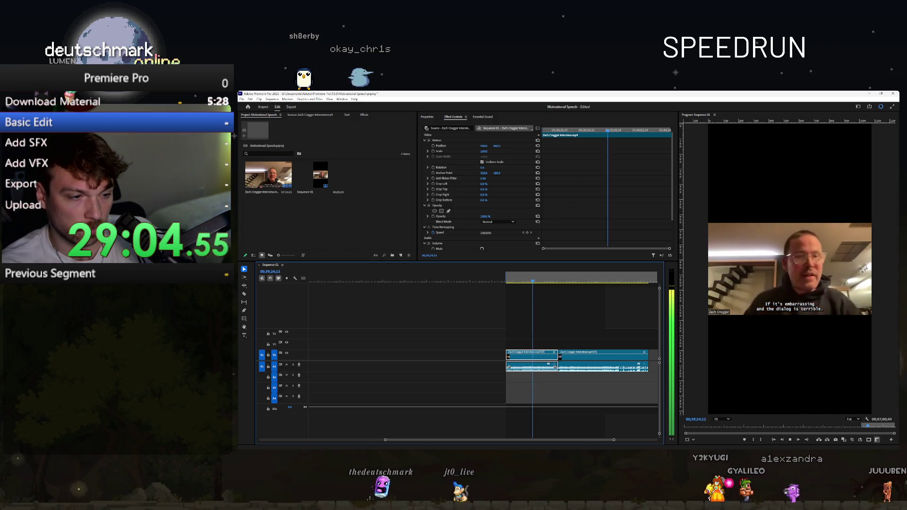
key("alt+Tab")
- Reposition the Spotify window and bring its Liked Songs list back up
key("ctrl+l")
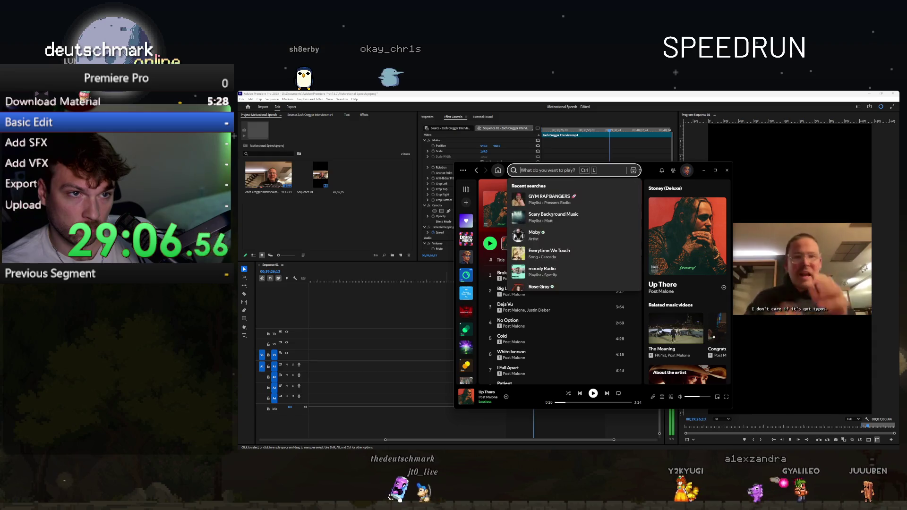
key("Escape")
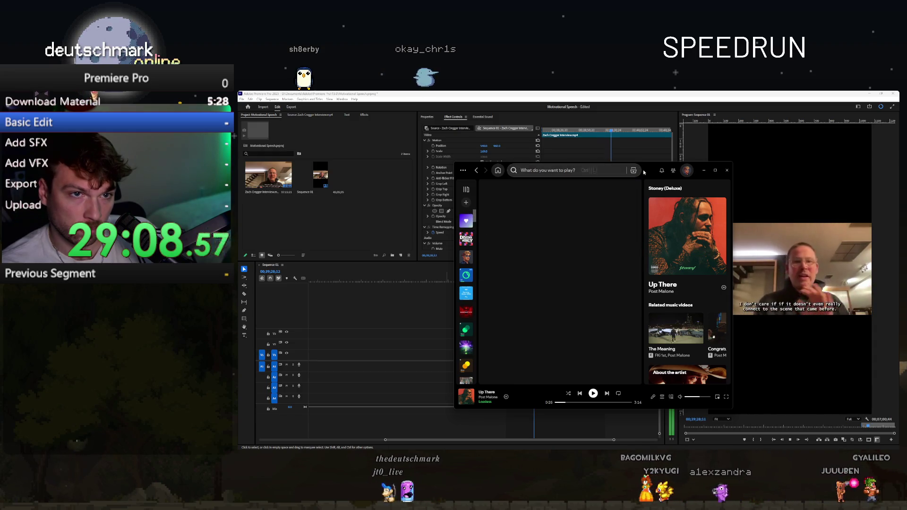
left_click_drag(642, 172, 569, 163)
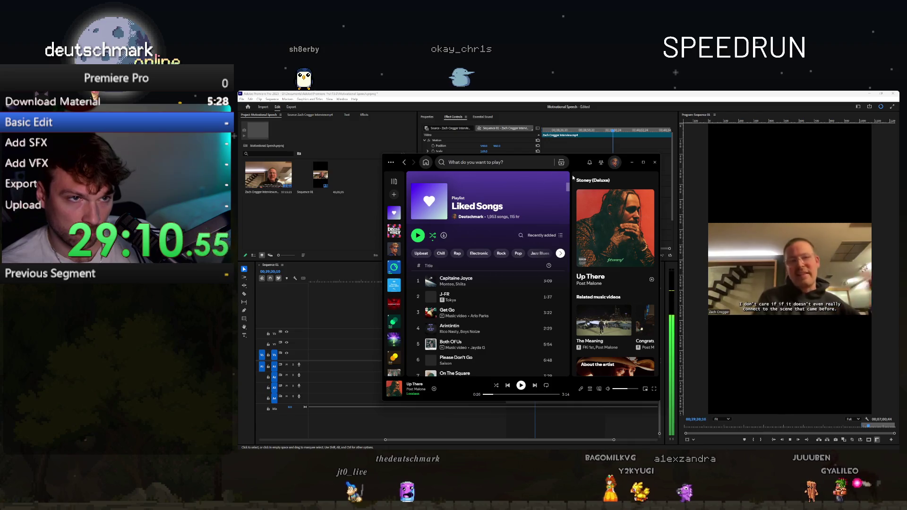
left_click(705, 406)
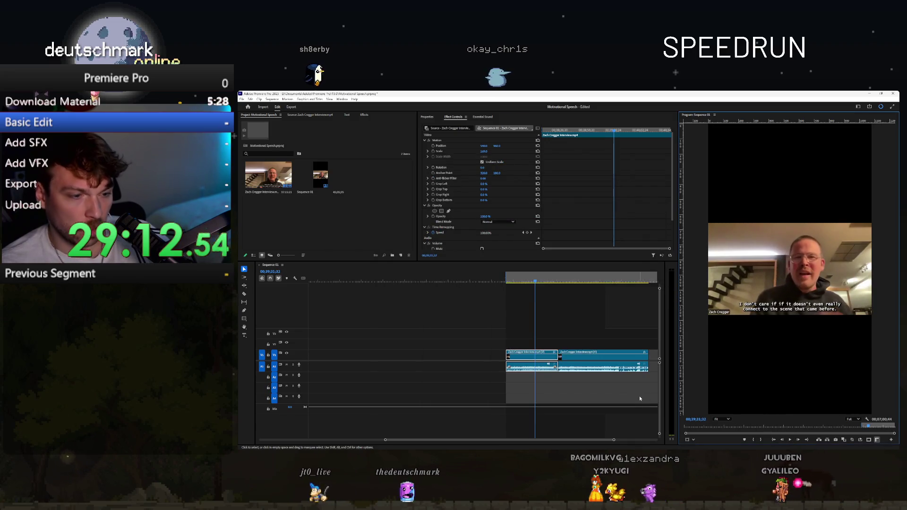
key("alt+Tab")
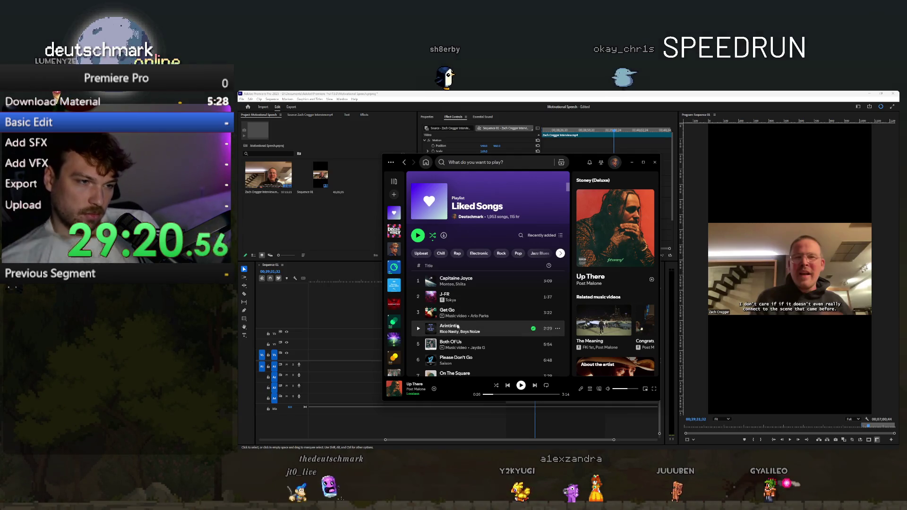
scroll(458, 320, "down", 1)
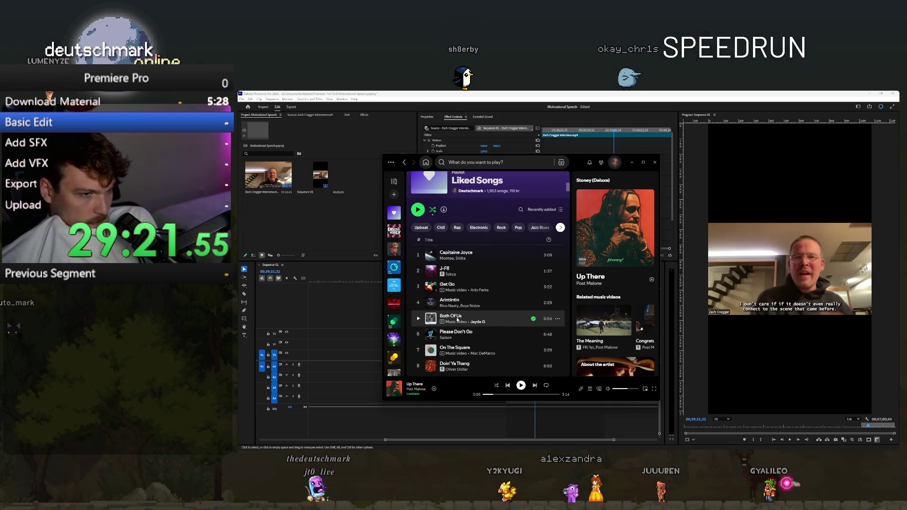
- Play 'Capitaine Joyce', then hide Spotify and resume interview playback in Premiere
left_click(419, 256)
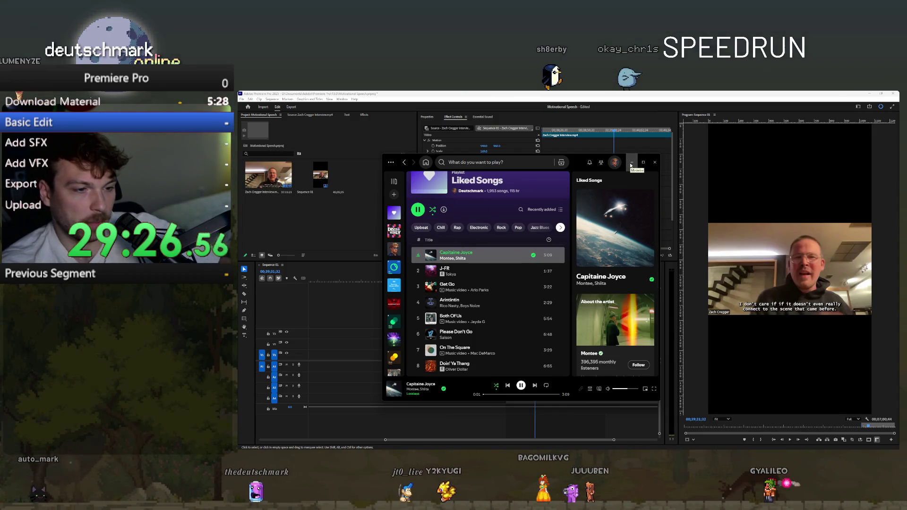
left_click(632, 165)
left_click(509, 281)
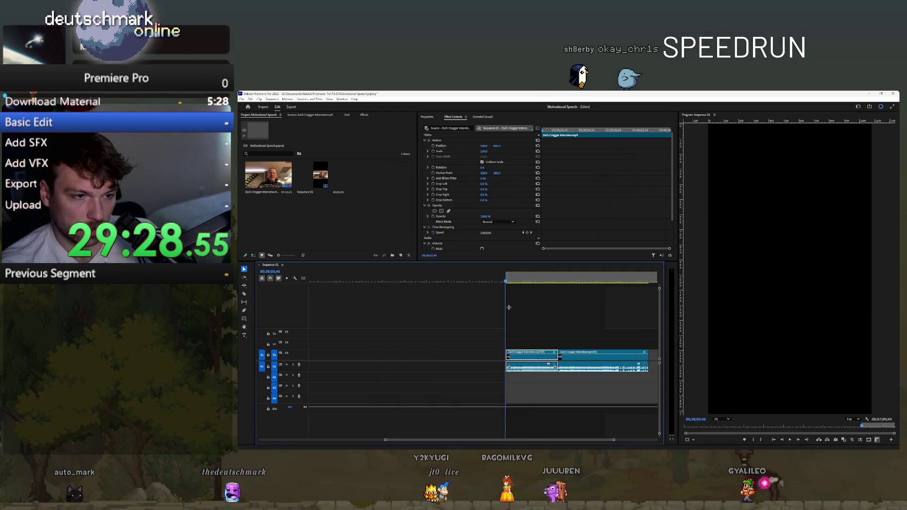
scroll(515, 333, "up", 5)
key("space")
scroll(510, 326, "up", 4)
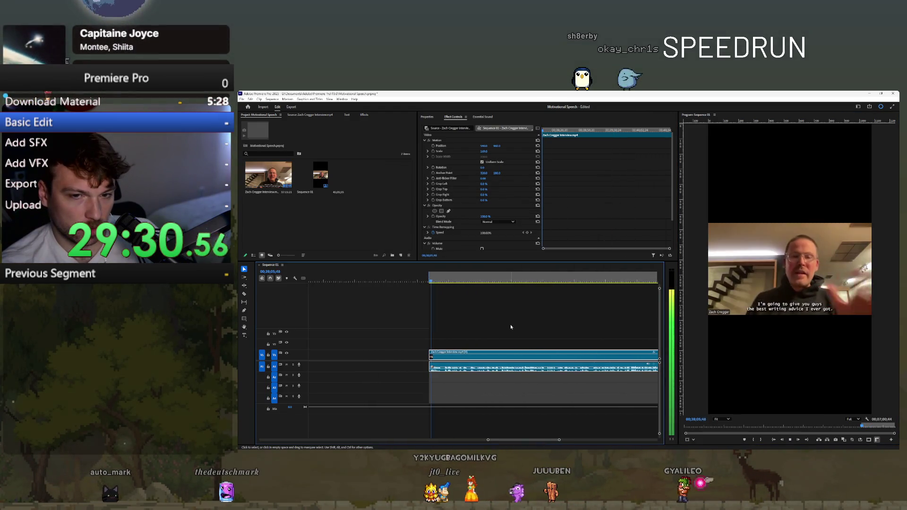
- Razor-cut a short piece out of the interview clip and delete it
scroll(437, 357, "up", 2)
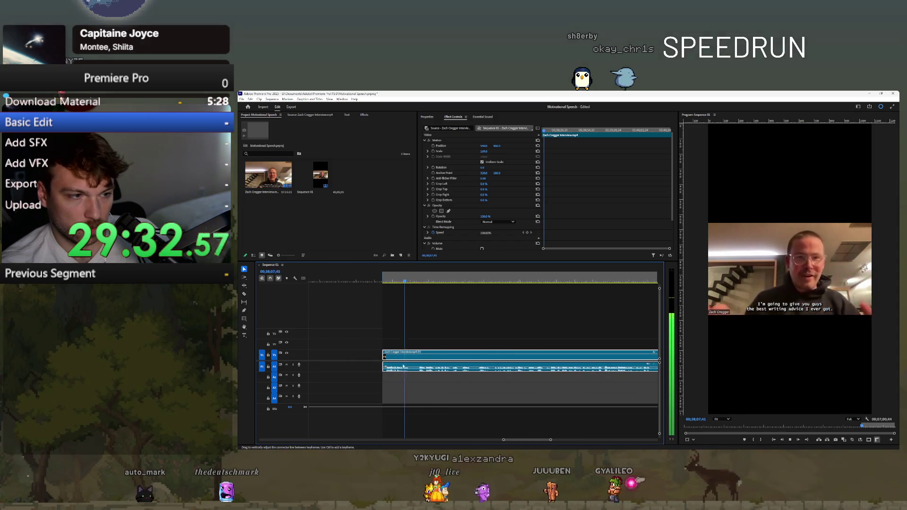
key("c")
left_click(410, 356)
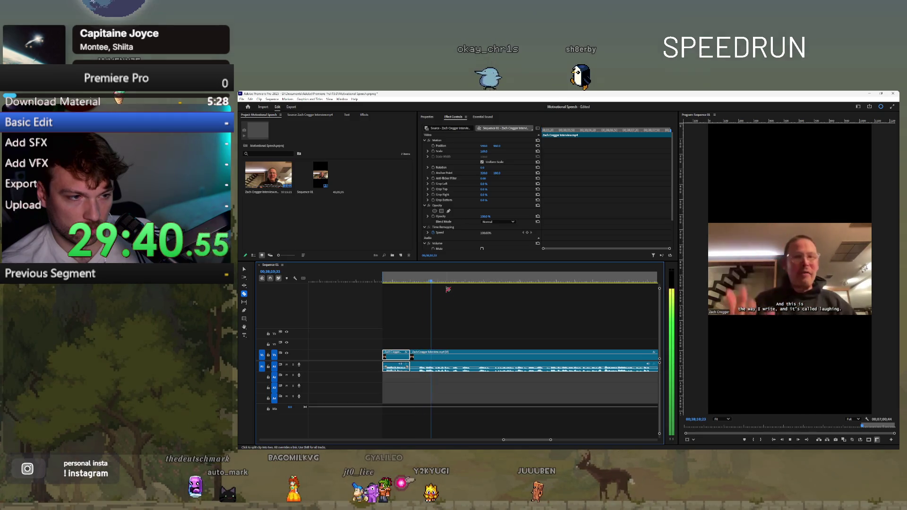
left_click(427, 282)
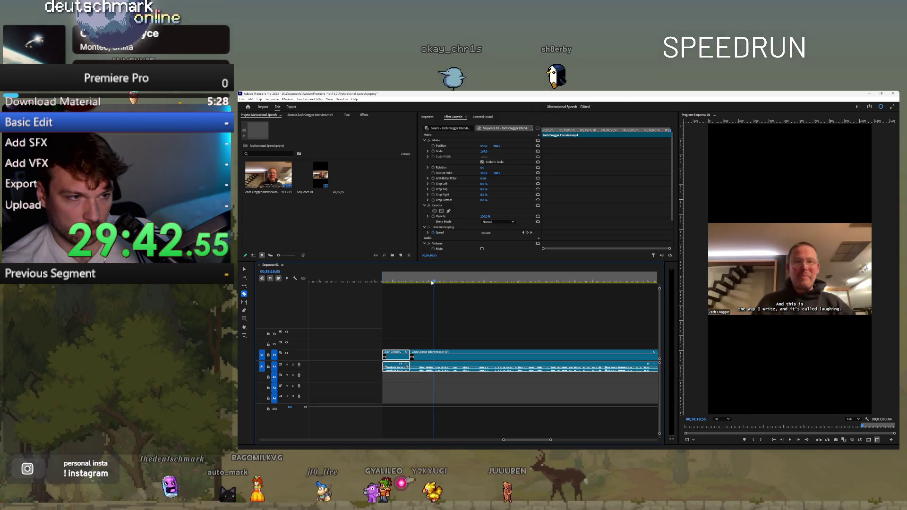
left_click(434, 367)
key("v")
left_click(417, 367)
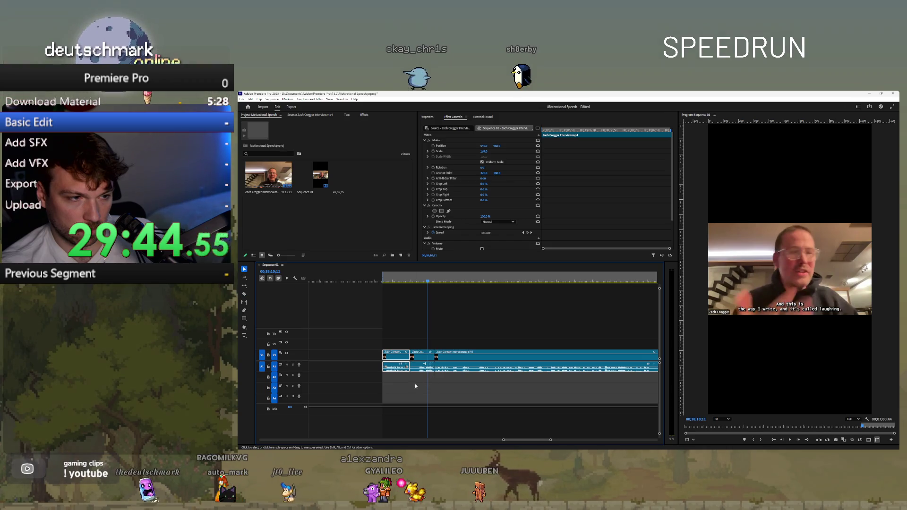
key("Delete")
left_click(422, 368)
key("Delete")
left_click(373, 282)
- Split around the next unwanted stretch and Ripple Delete it
key("c")
key("space")
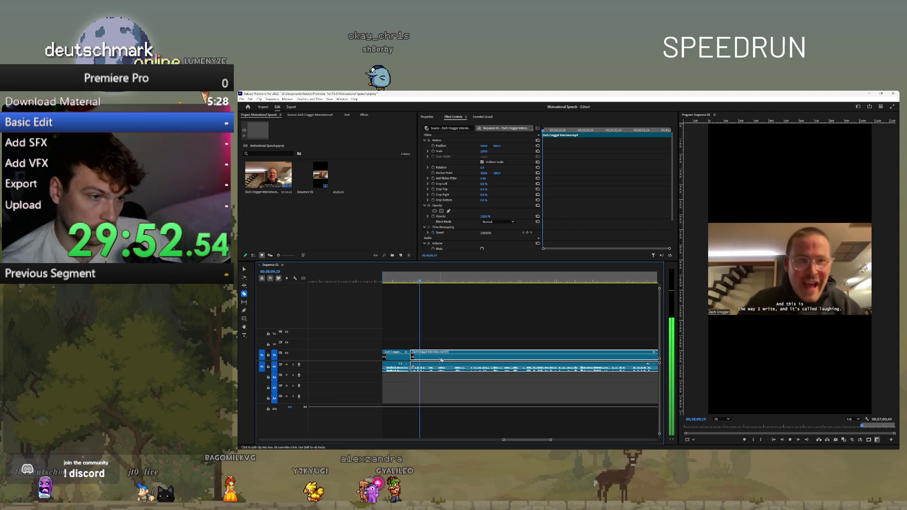
left_click(427, 367)
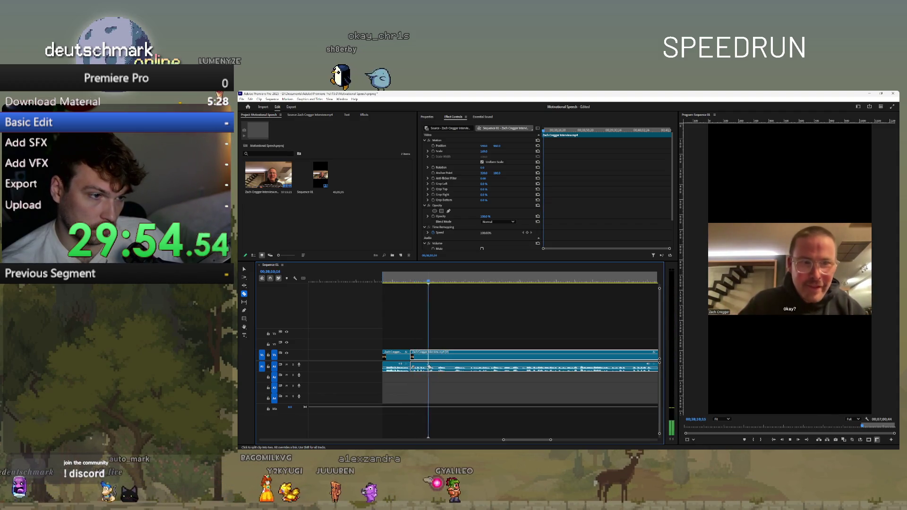
left_click(438, 364)
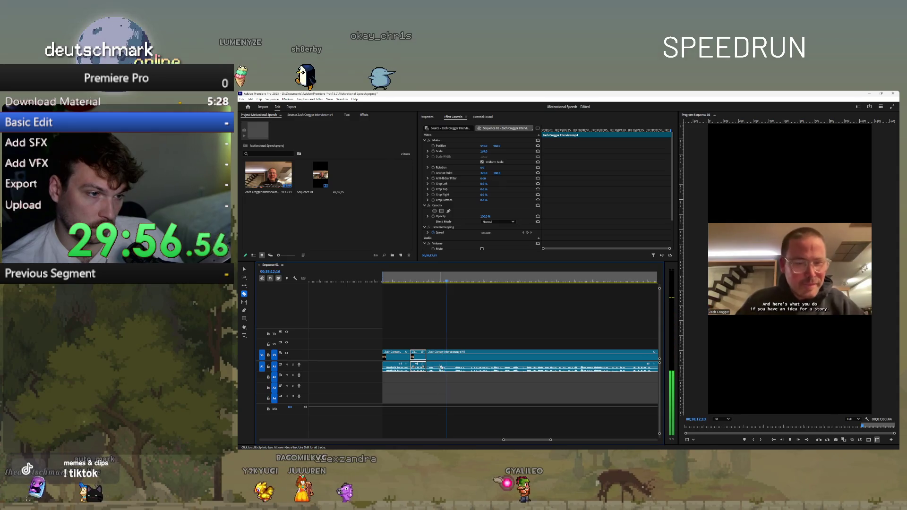
key("v")
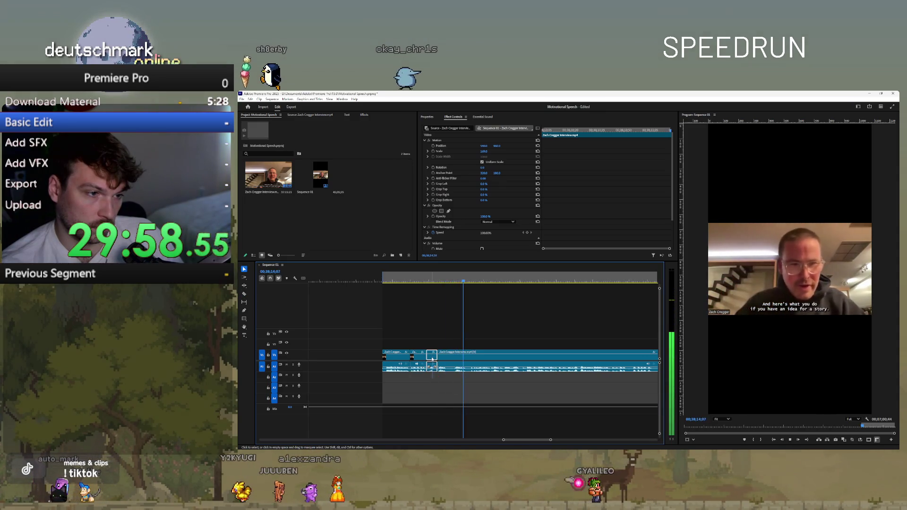
right_click(431, 367)
left_click(451, 185)
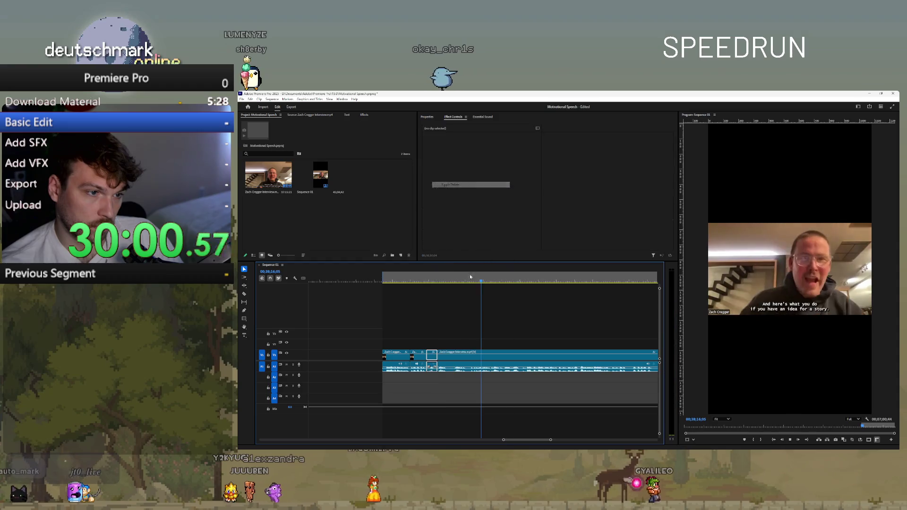
- Cut around the next pause and ripple-delete the short piece between the splits
key("c")
left_click(435, 366)
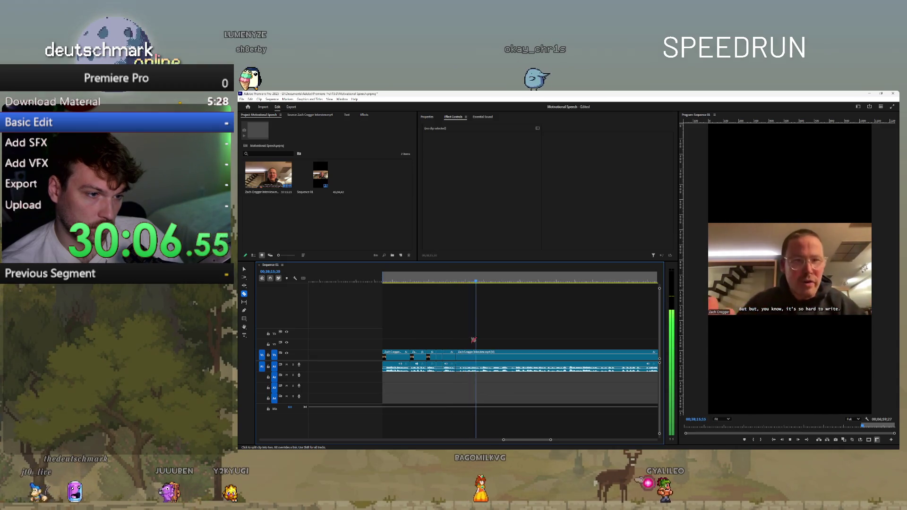
key("q")
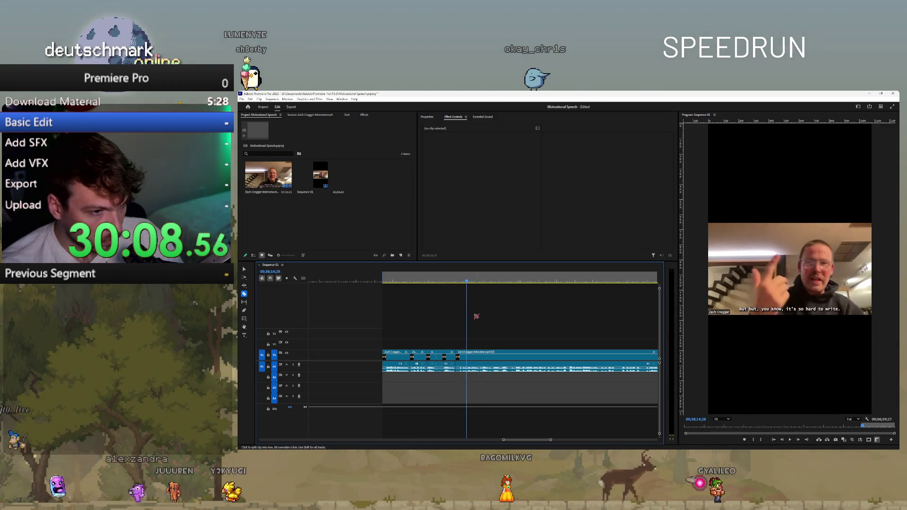
key("space")
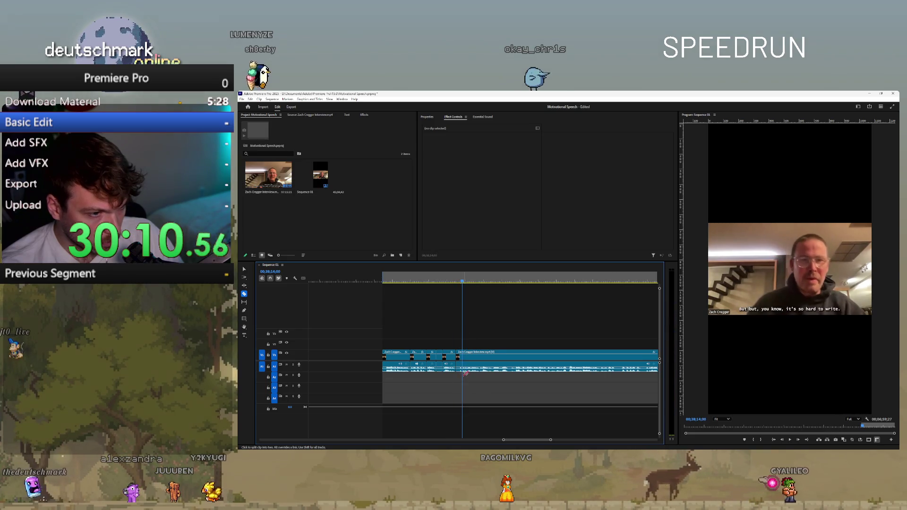
left_click(463, 372)
key("v")
left_click(440, 369)
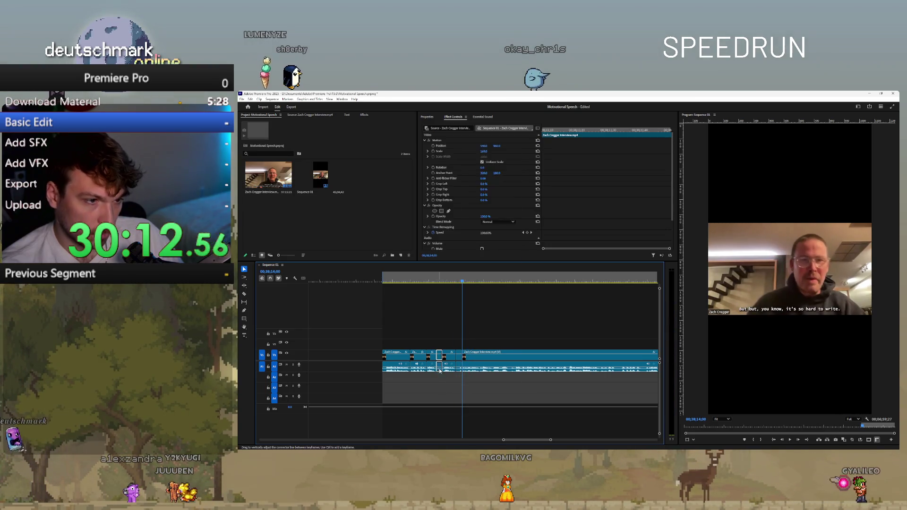
right_click(439, 371)
left_click(461, 184)
key("Up")
right_click(453, 369)
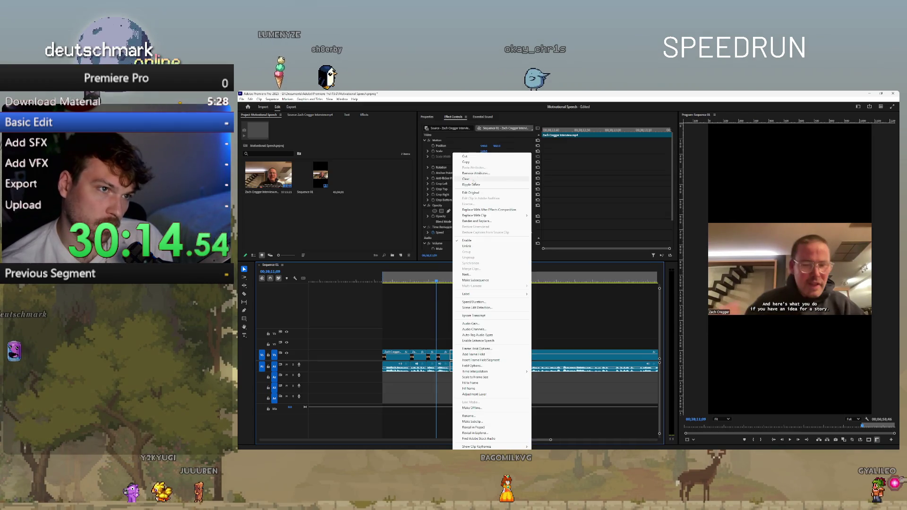
left_click(473, 184)
- Split the clip where the next sentence starts, then replay the new cut
left_click(419, 282)
key("space")
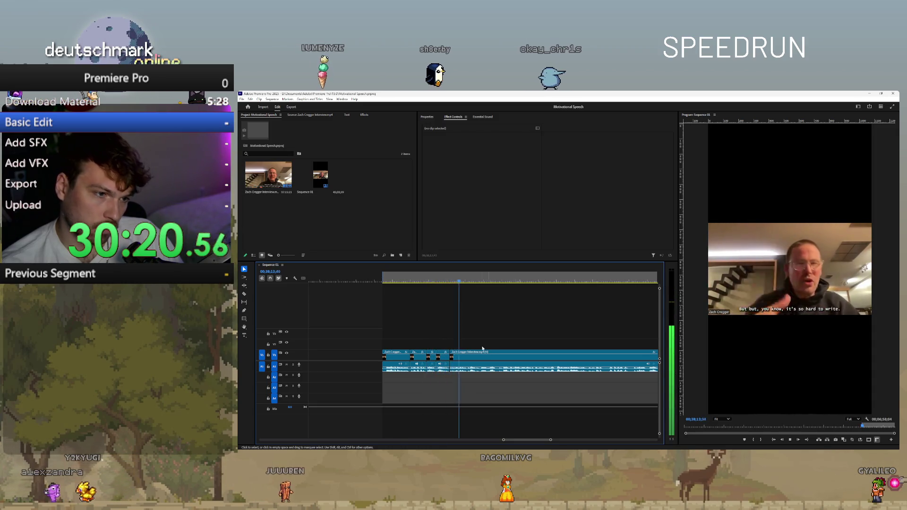
key("c")
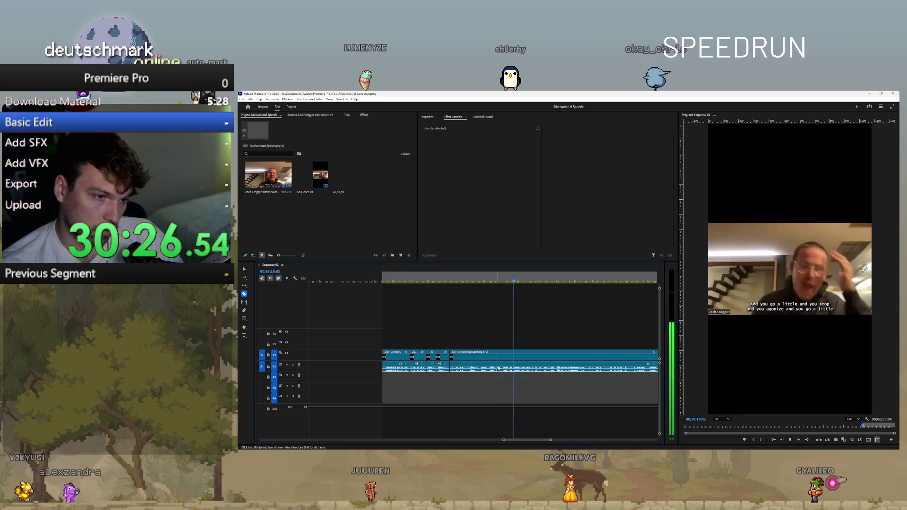
left_click(499, 368)
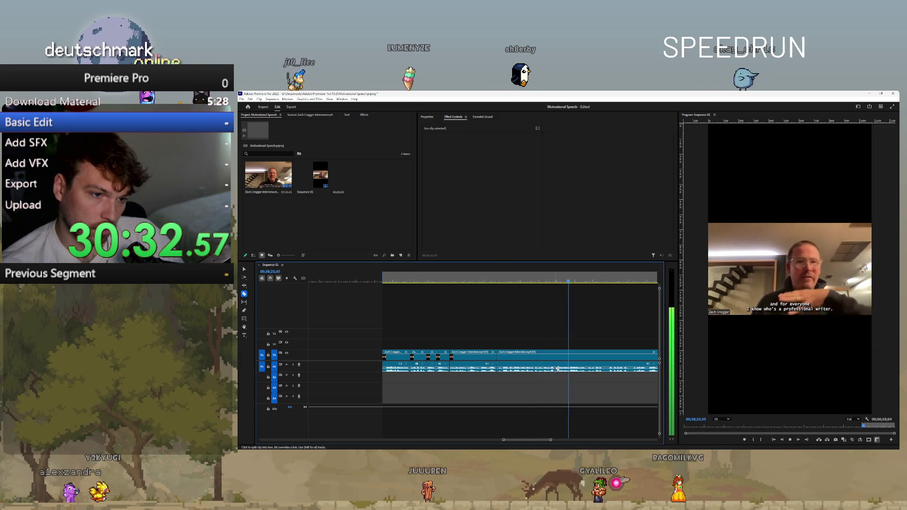
right_click(549, 368)
left_click(485, 298)
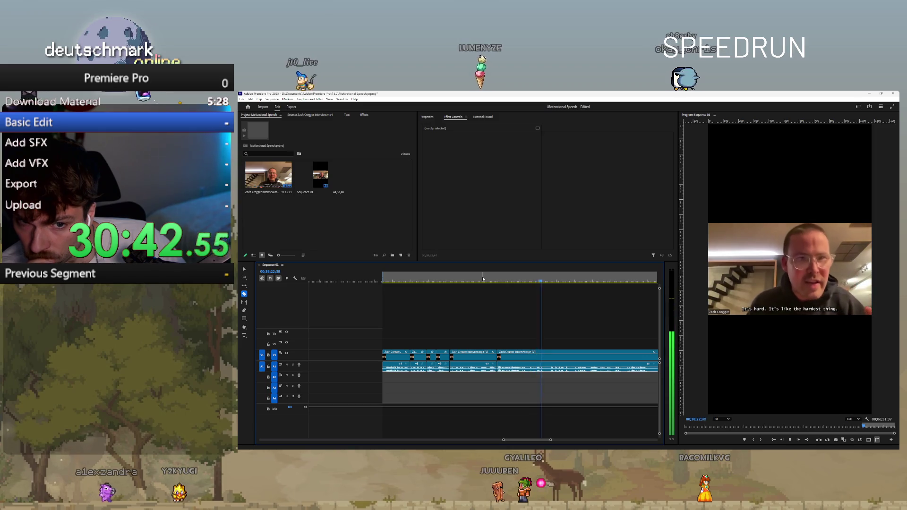
key("v")
left_click(524, 281)
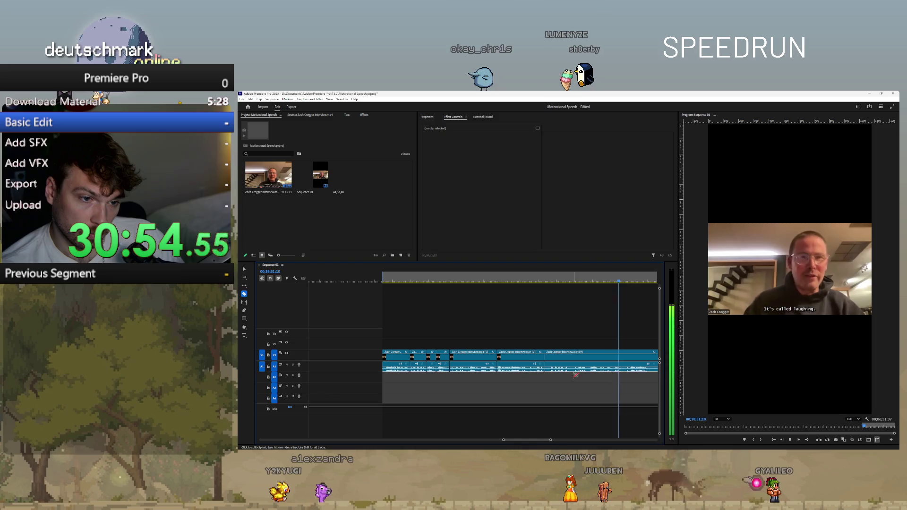
key("j")
key("j")
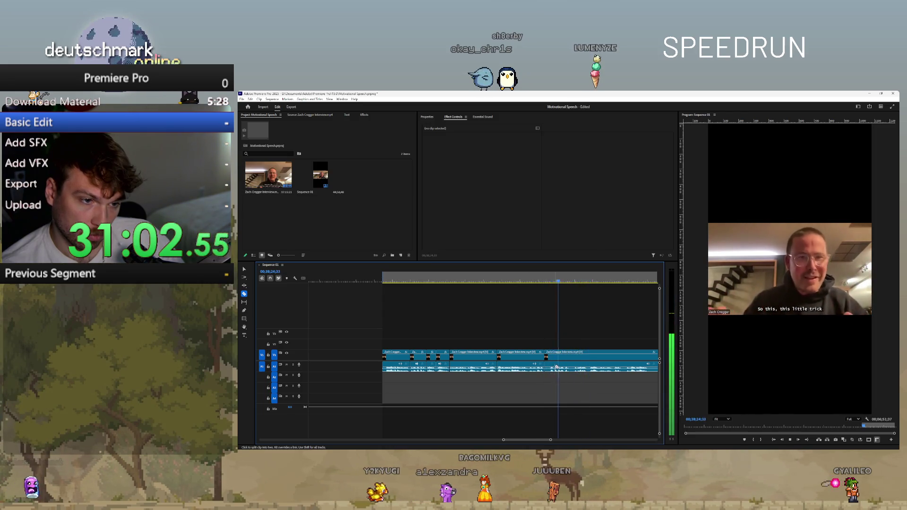
scroll(562, 330, "up", 2)
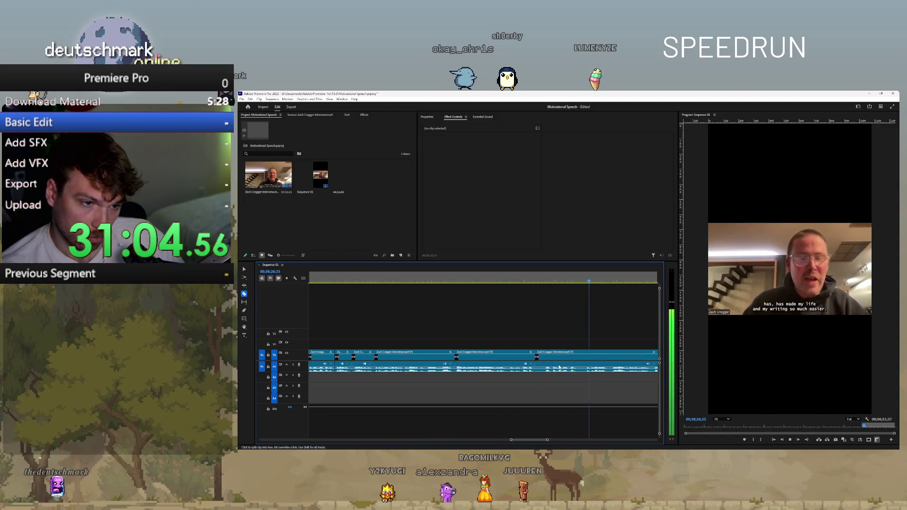
- Split the clip at the current spot and replay the sentence around it
left_click(598, 368)
scroll(412, 385, "down", 2)
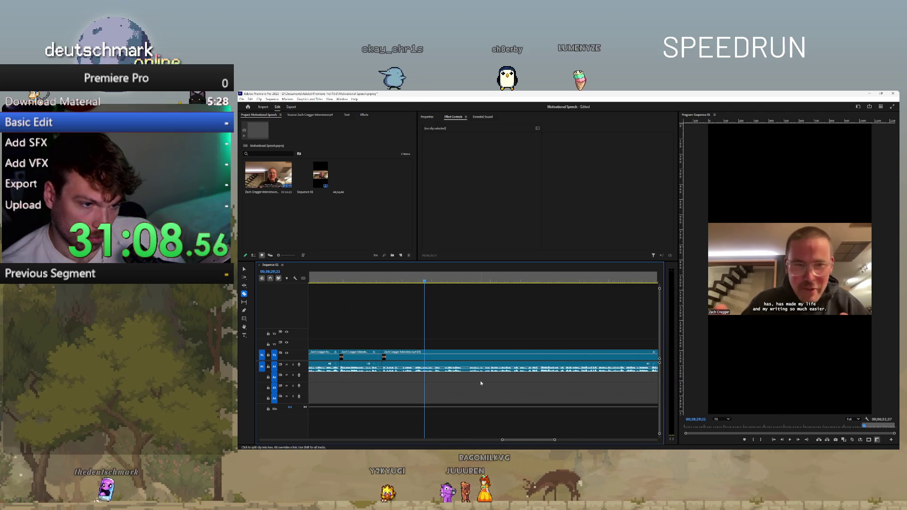
scroll(412, 386, "up", 2)
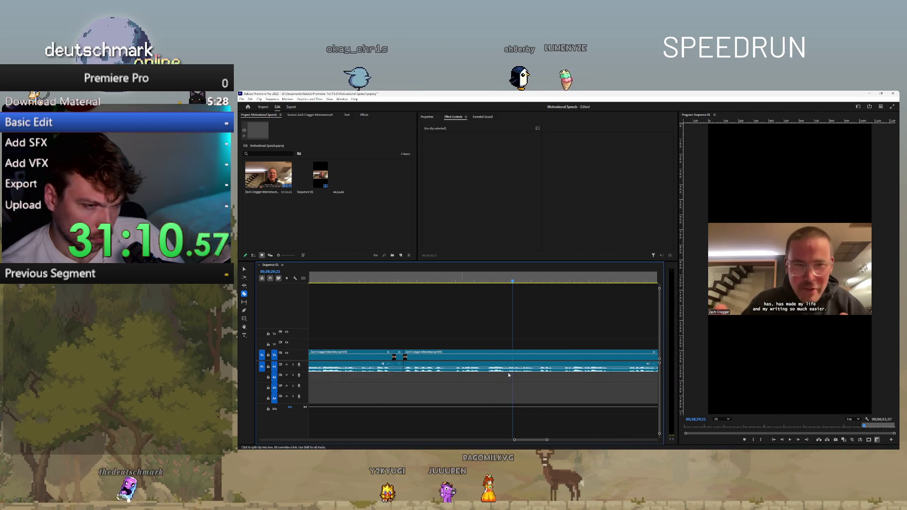
left_click(488, 284)
key("space")
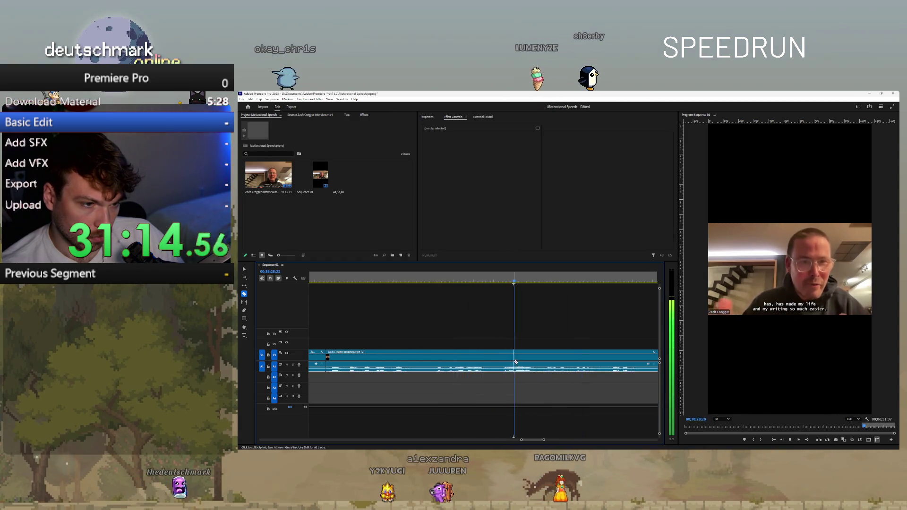
left_click(378, 280)
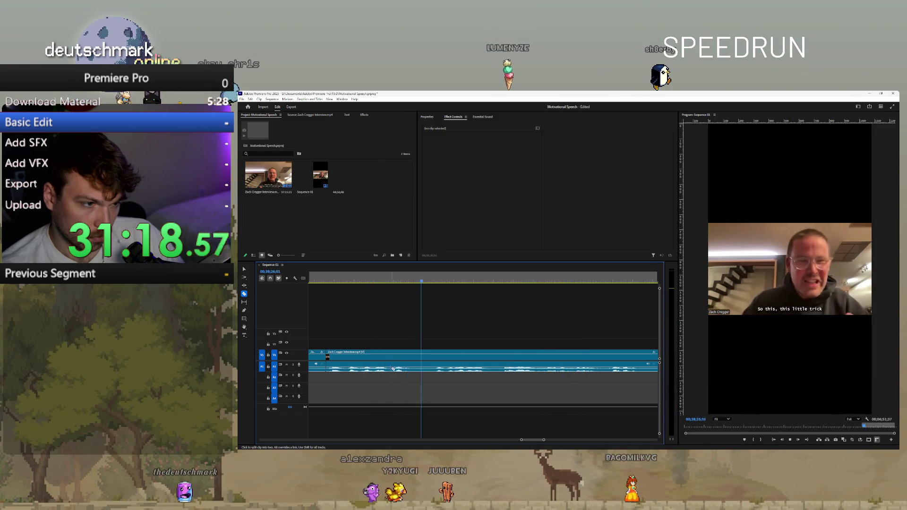
key("space")
- Ripple-delete the piece between two new cuts and another short unwanted clip
left_click(447, 369)
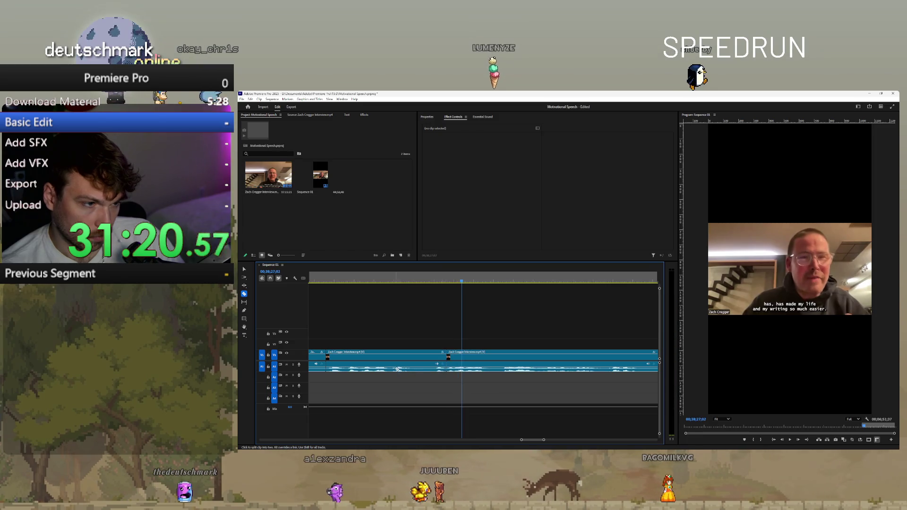
left_click(410, 369)
key("v")
left_click(428, 365)
right_click(428, 366)
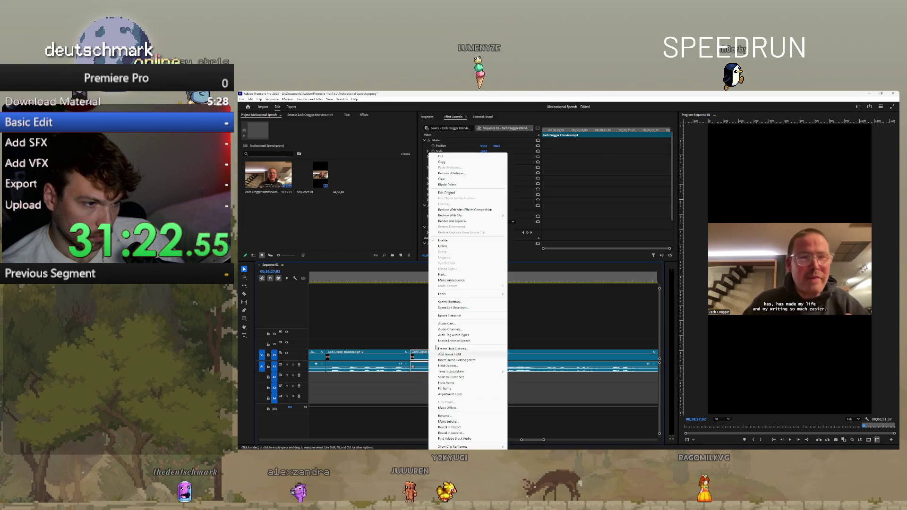
left_click(444, 189)
scroll(379, 392, "up", 3)
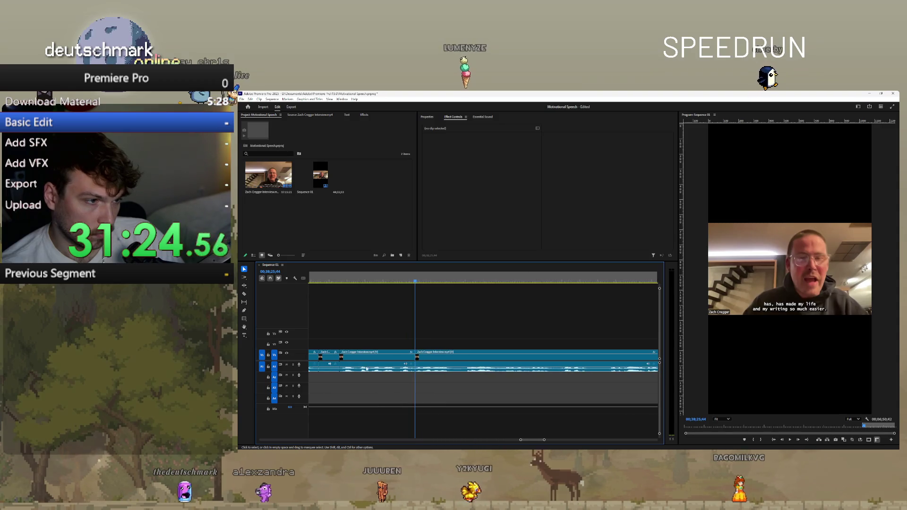
left_click(391, 361)
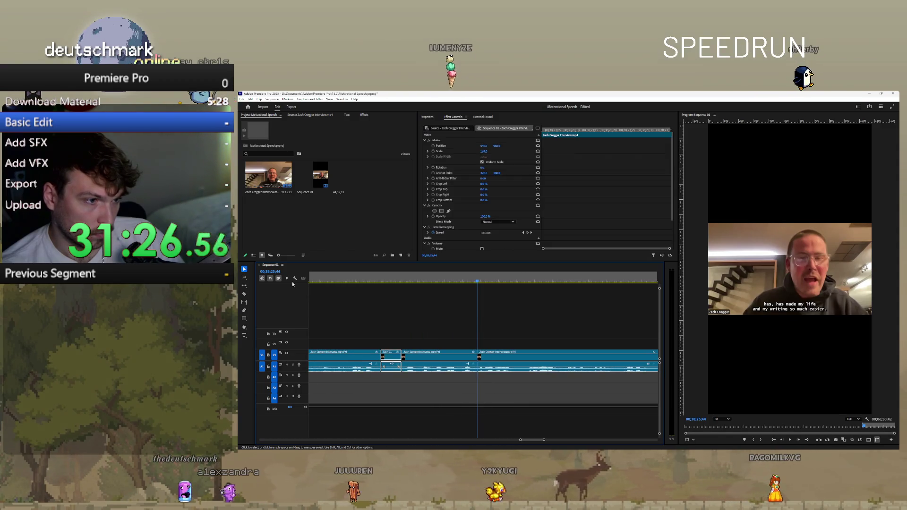
key("shift+Delete")
- Cut at the next pause and ripple-delete the short segment between the cuts
left_click(244, 286)
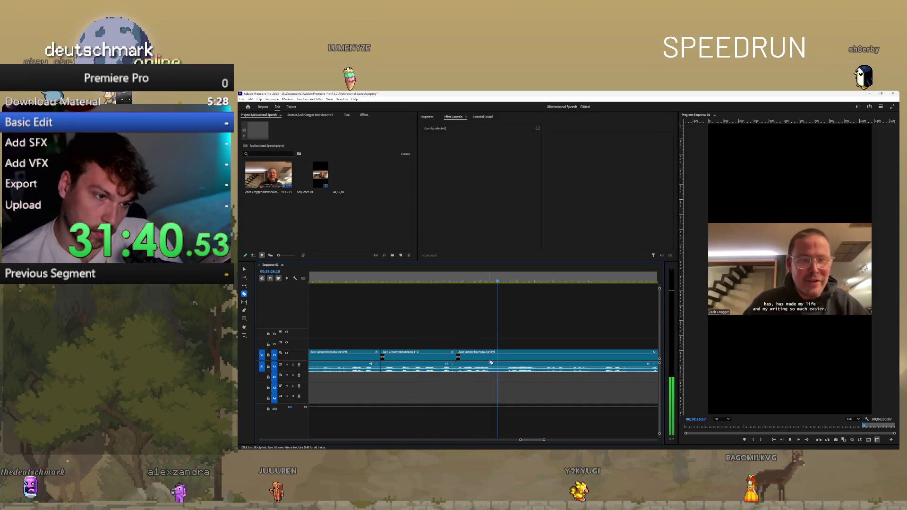
key("c")
scroll(472, 349, "down", 2)
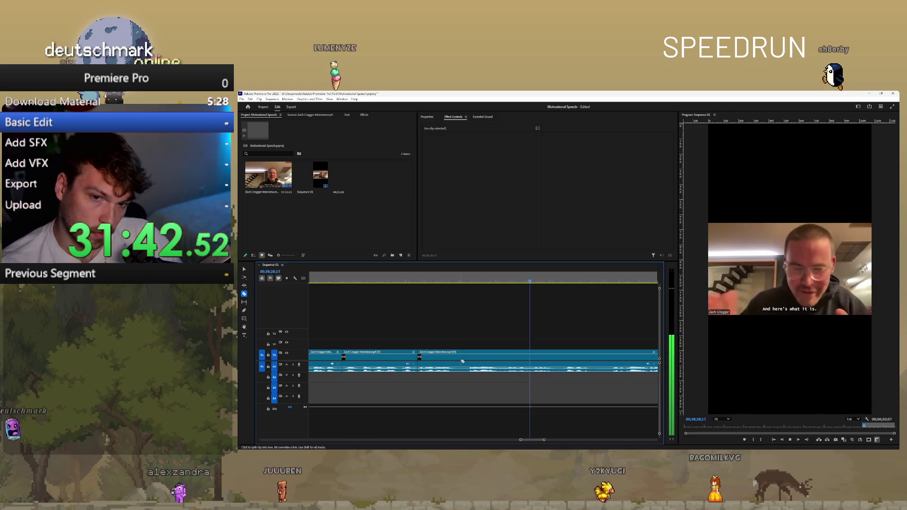
key("j")
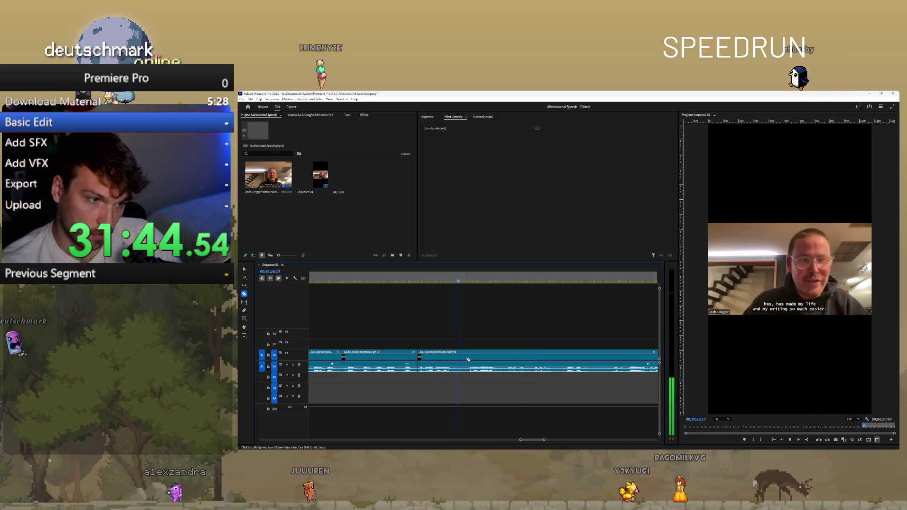
scroll(401, 368, "down", 3)
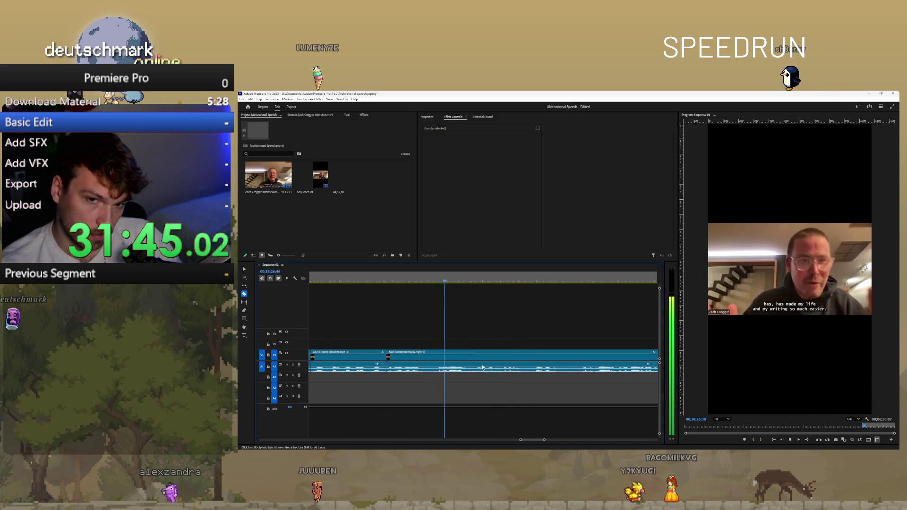
left_click(448, 368)
key("v")
left_click(434, 356)
key("shift+Delete")
key("b")
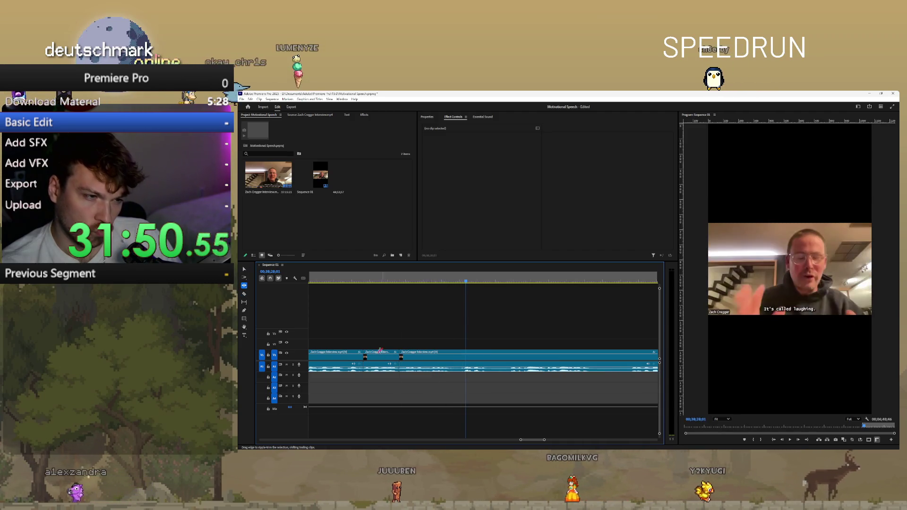
- Replay the new join, cut at the playhead, and zoom the timeline out
left_click(385, 280)
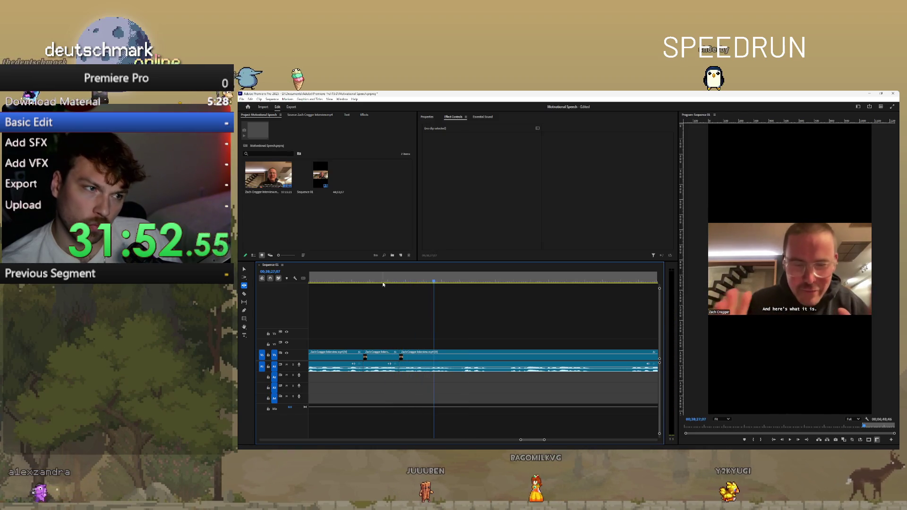
left_click(365, 279)
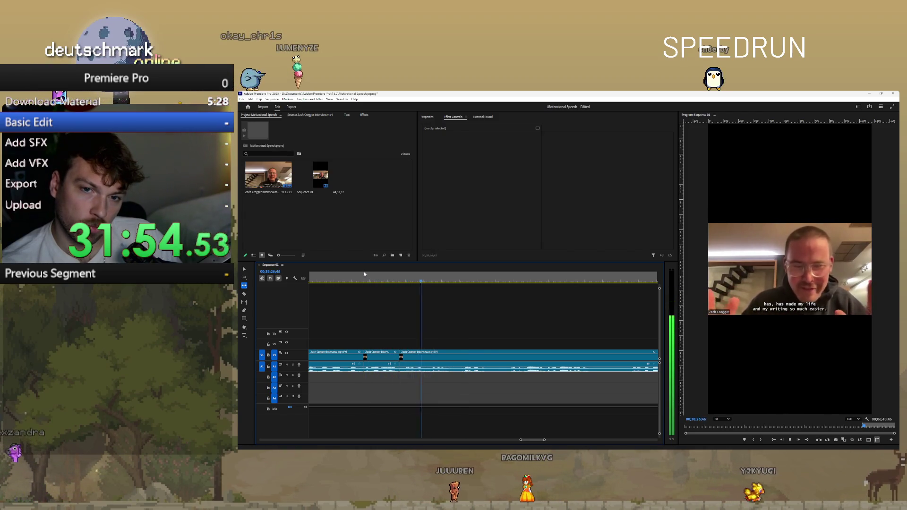
key("ctrl+k")
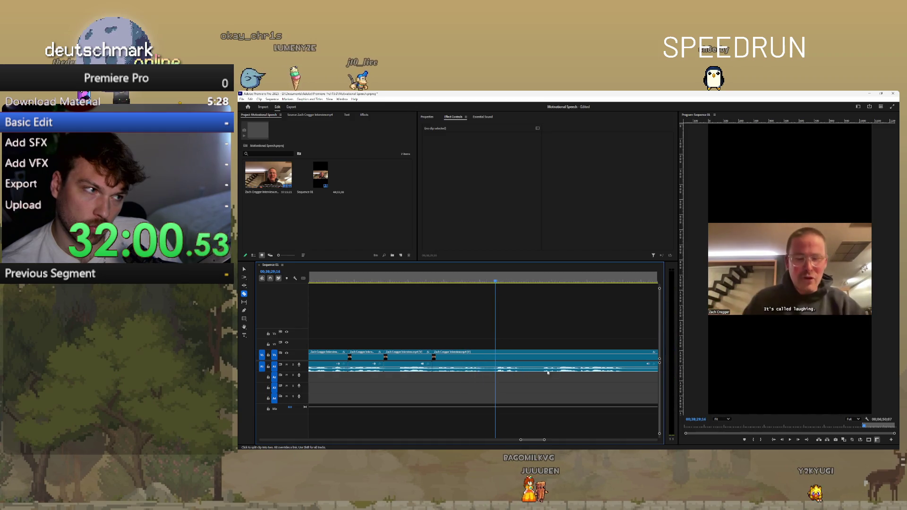
key("minus")
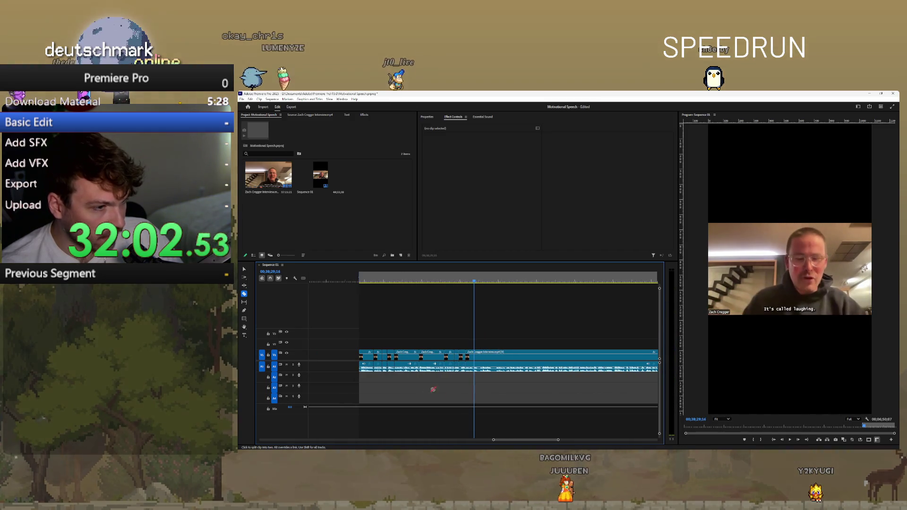
key("minus")
key("minus")
key("minus")
key("ctrl+a")
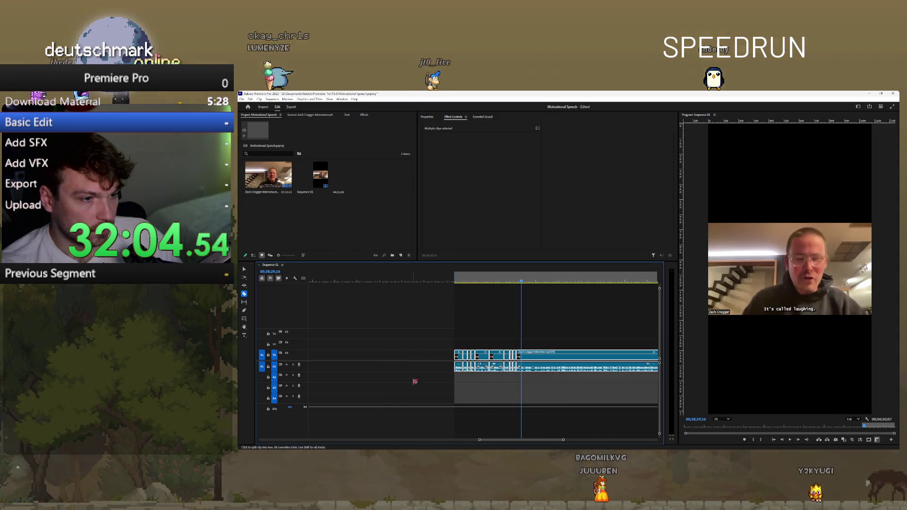
- Play the edited clips from their start and zoom in on the later speech
left_click(417, 281)
mouse_move(449, 281)
left_mouse_down()
mouse_move(444, 290)
mouse_move(482, 289)
mouse_move(389, 284)
left_mouse_up()
key("space")
scroll(412, 335, "up", 1, "alt")
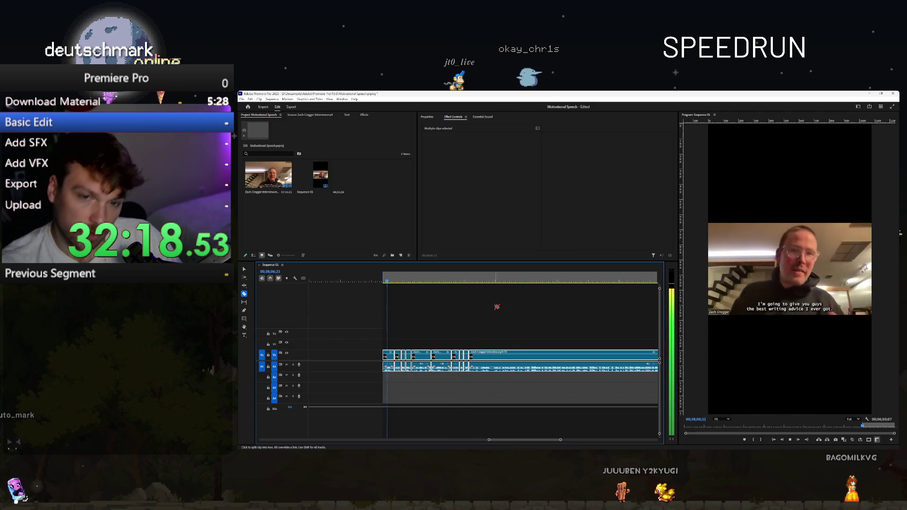
left_click(467, 279)
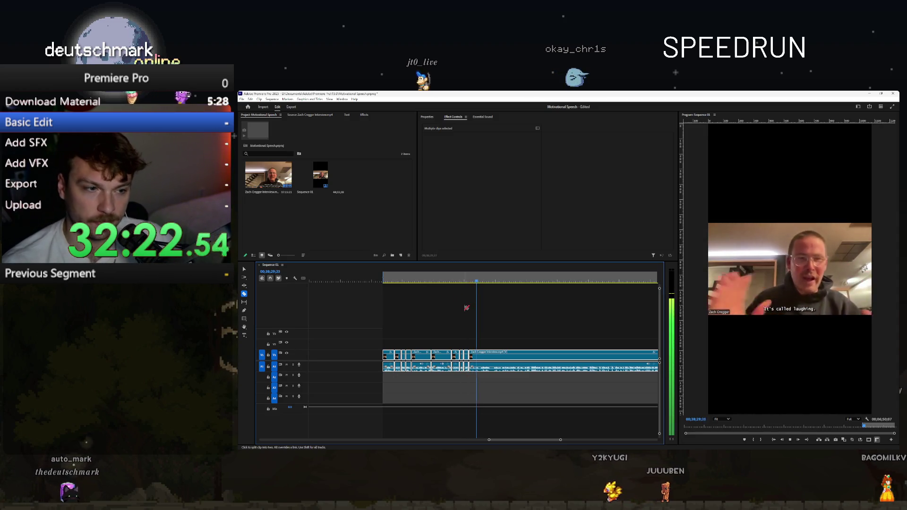
scroll(454, 300, "up", 3, "alt")
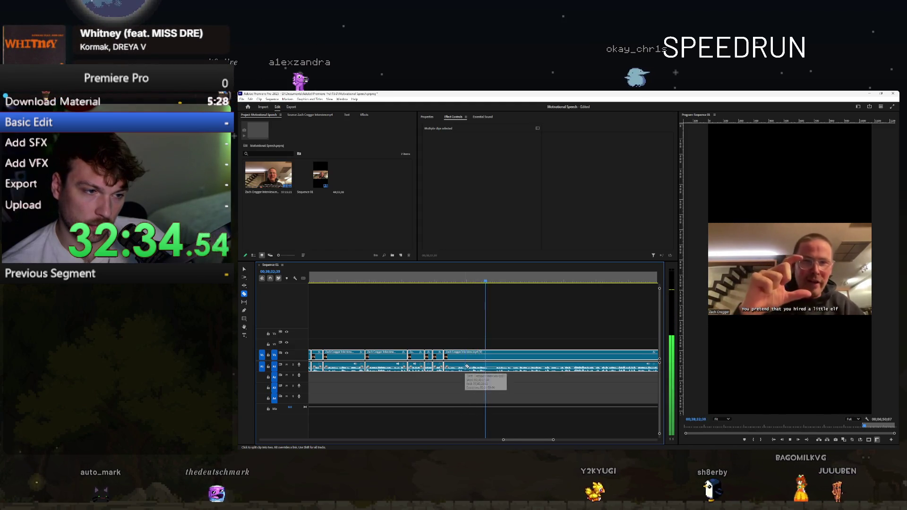
key("equal")
- Razor-cut twice before the long clip and ripple-delete both isolated pieces
left_click(462, 367)
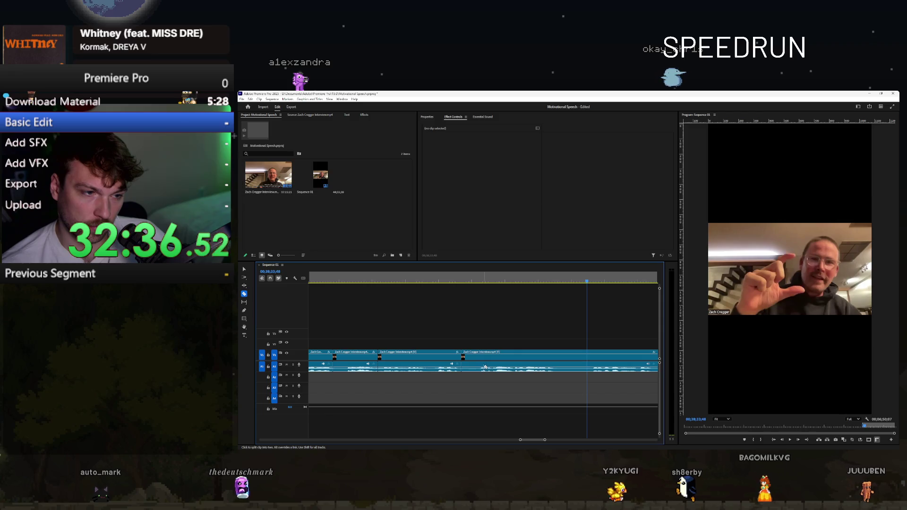
key("minus")
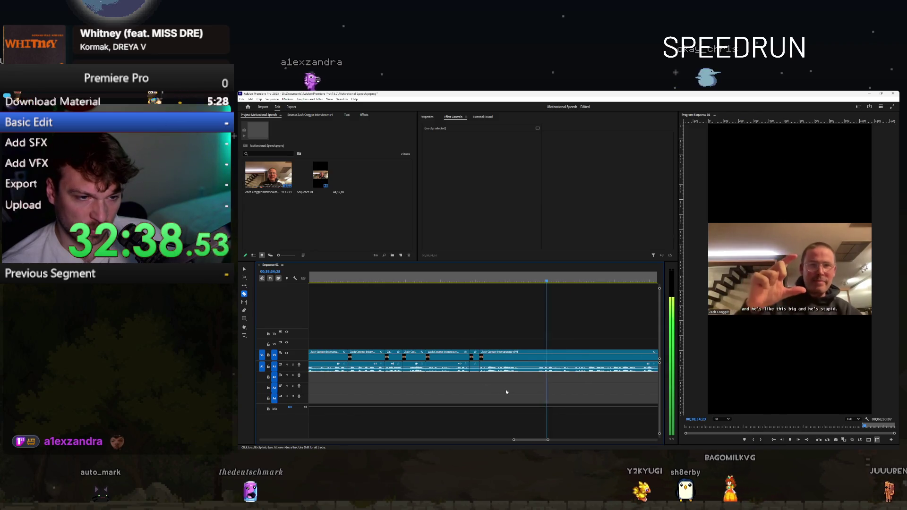
left_click(539, 368)
key("v")
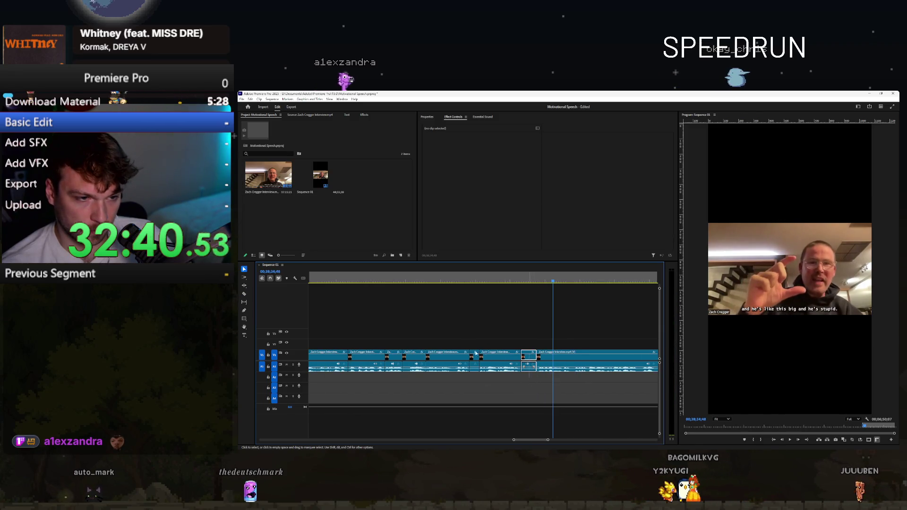
left_click(476, 357, "shift")
right_click(476, 358)
left_click(491, 208)
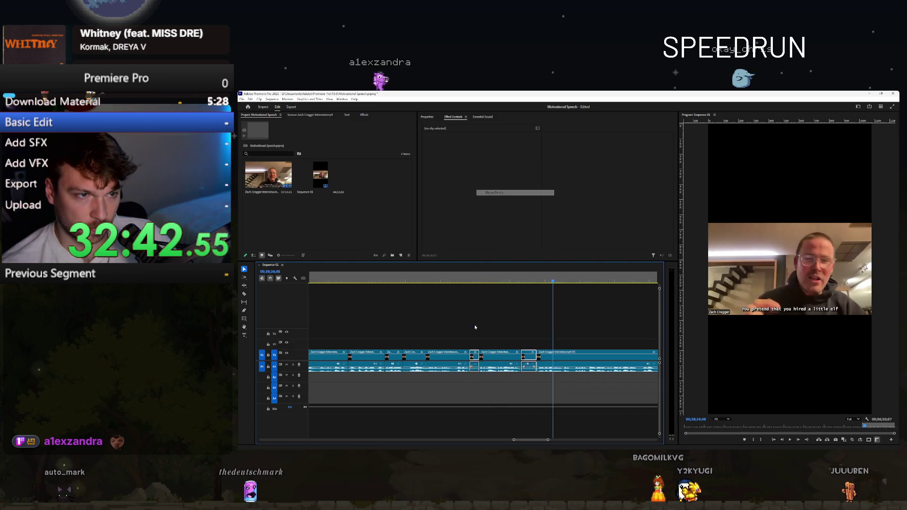
left_click(466, 274)
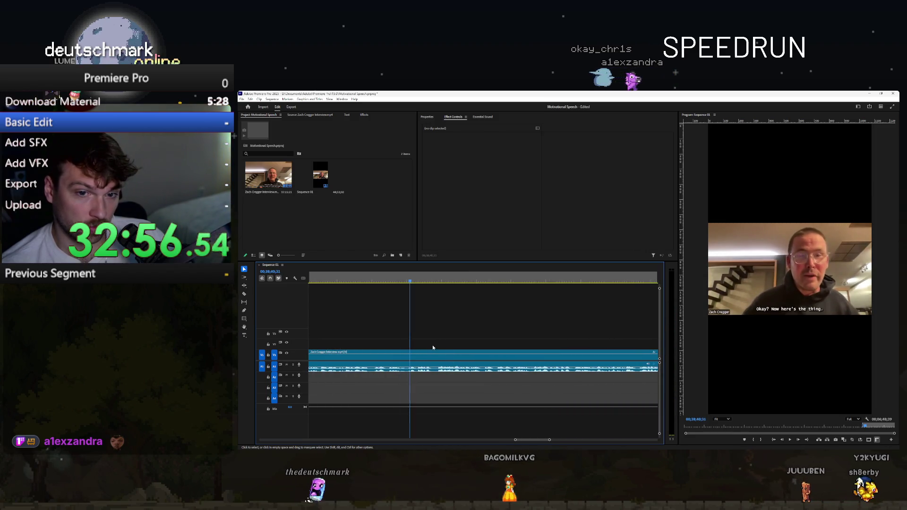
- Play back the interview in Sequence 01 from the chosen point to review it
left_click(409, 281)
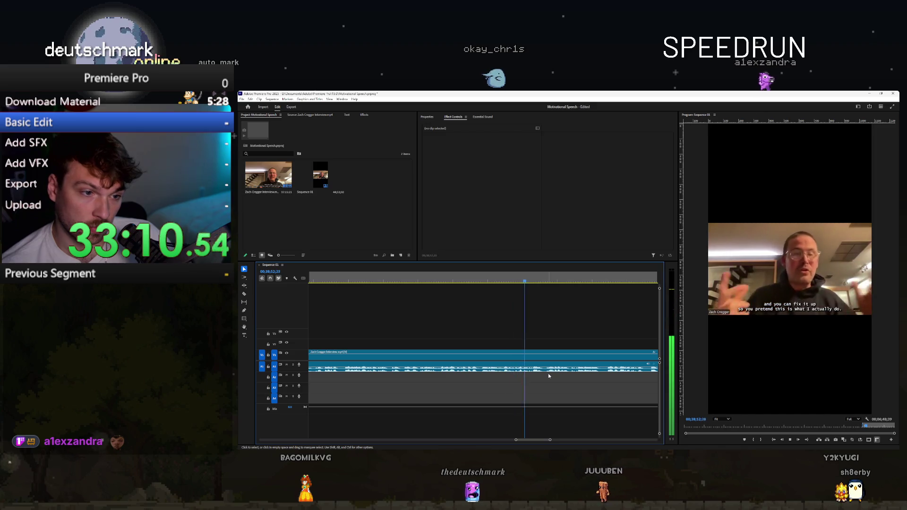
scroll(553, 376, "down", 2)
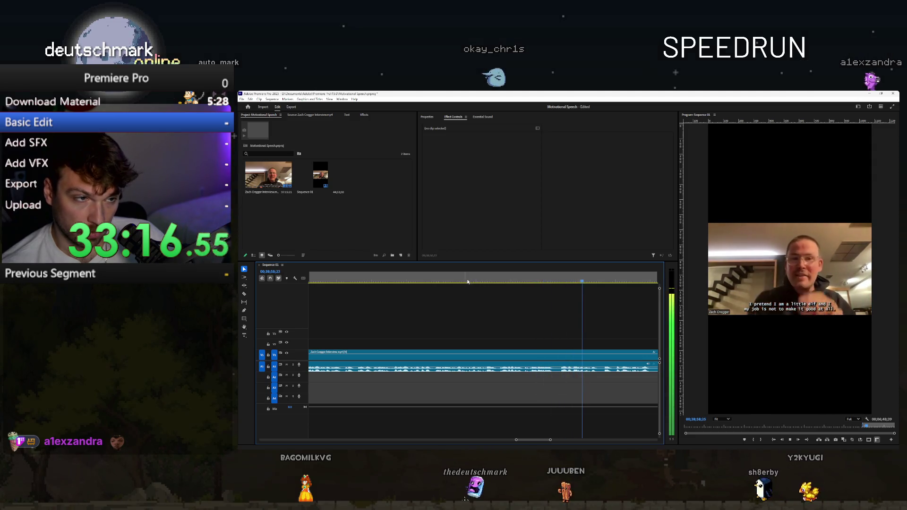
scroll(531, 393, "down", 3)
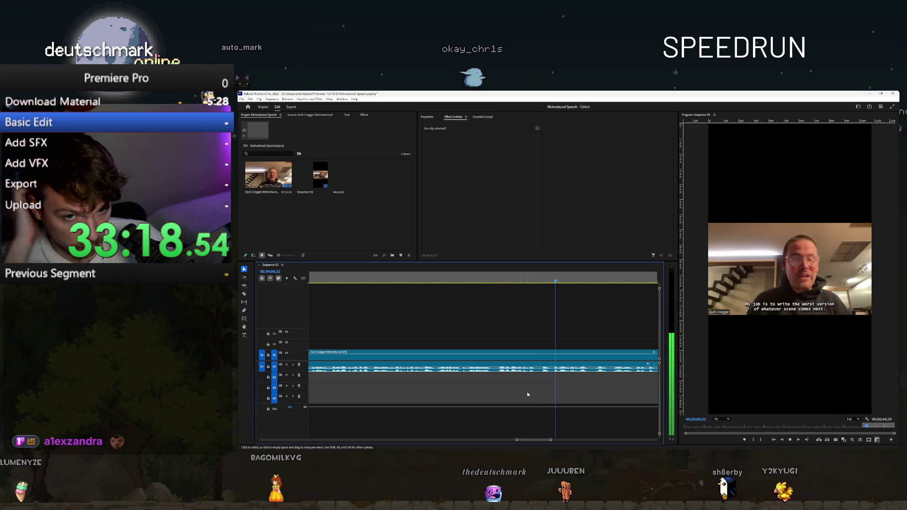
scroll(525, 388, "down", 3)
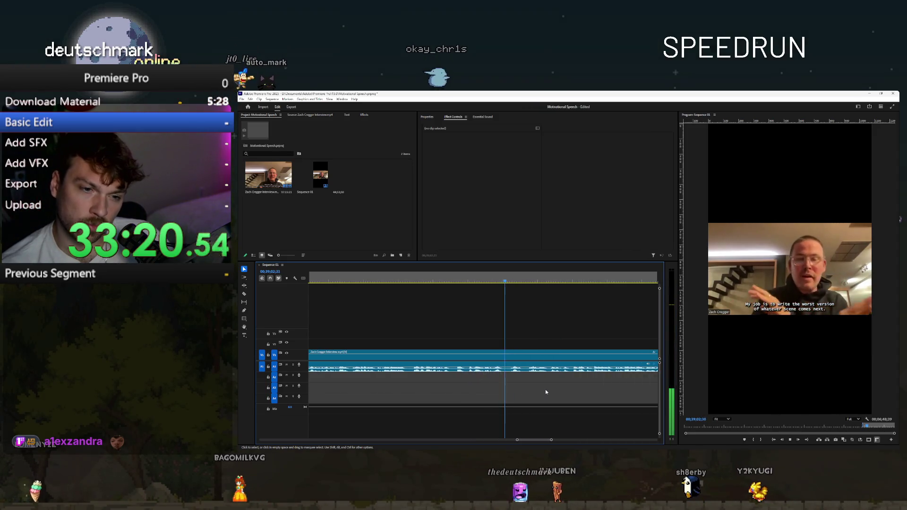
scroll(544, 392, "down", 3)
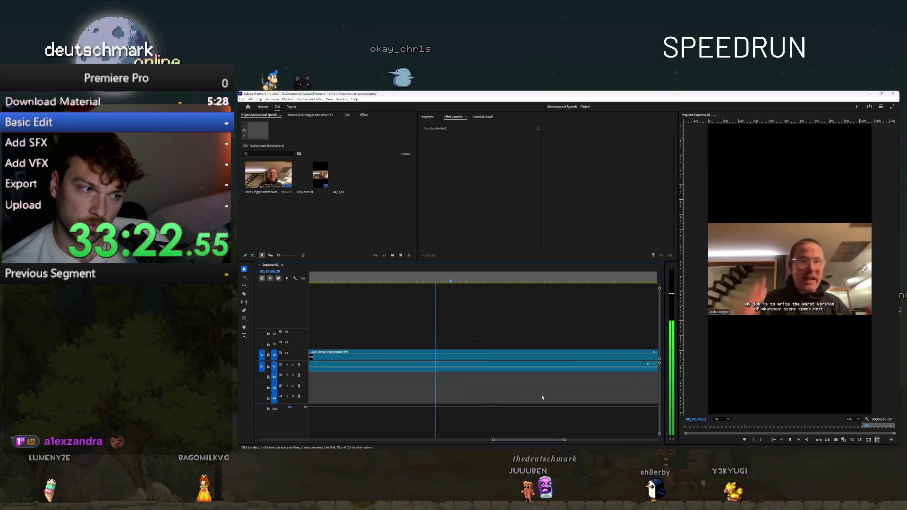
scroll(504, 385, "up", 3)
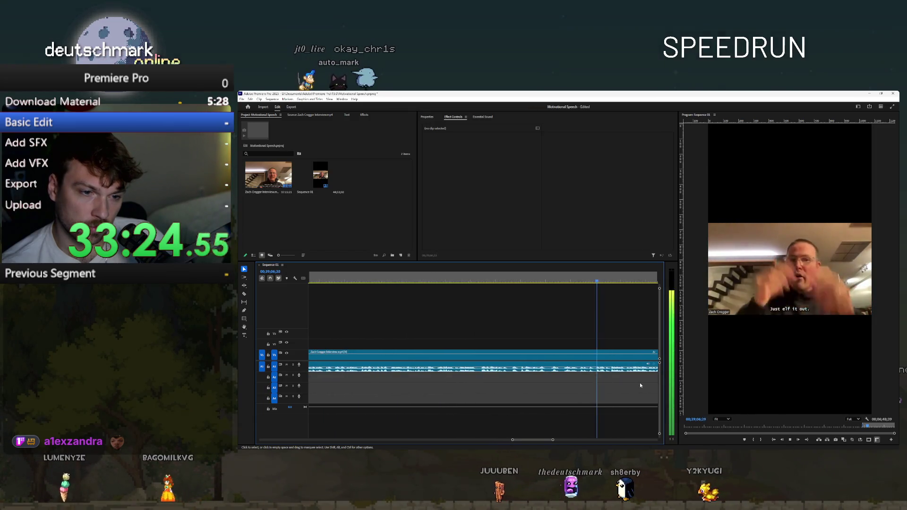
scroll(630, 386, "up", 2)
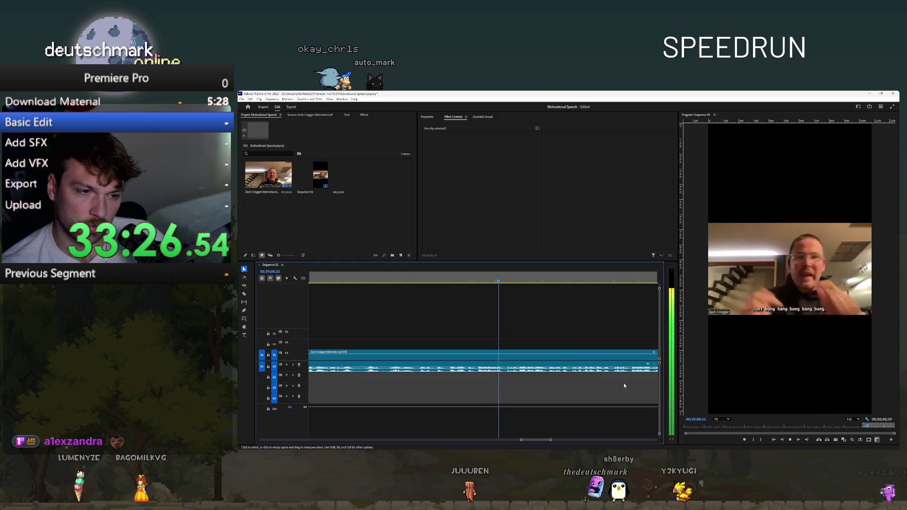
scroll(590, 384, "down", 2)
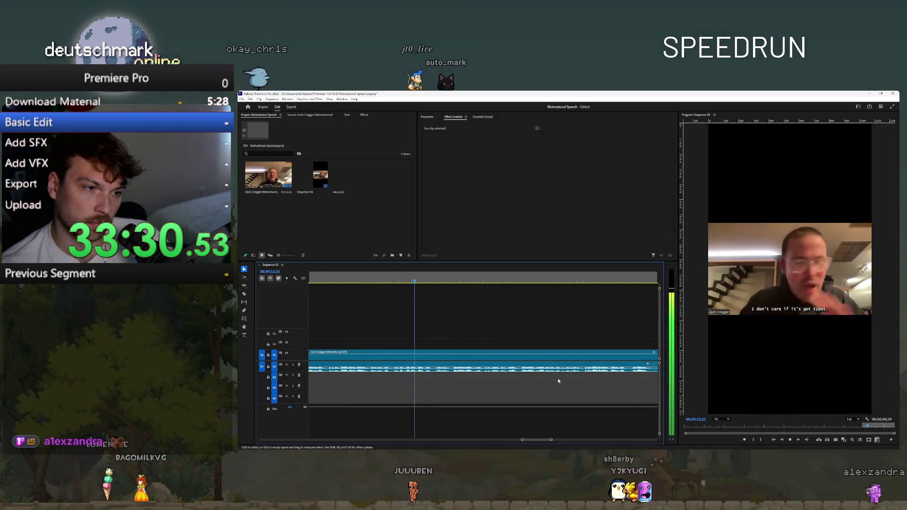
scroll(572, 406, "down", 1)
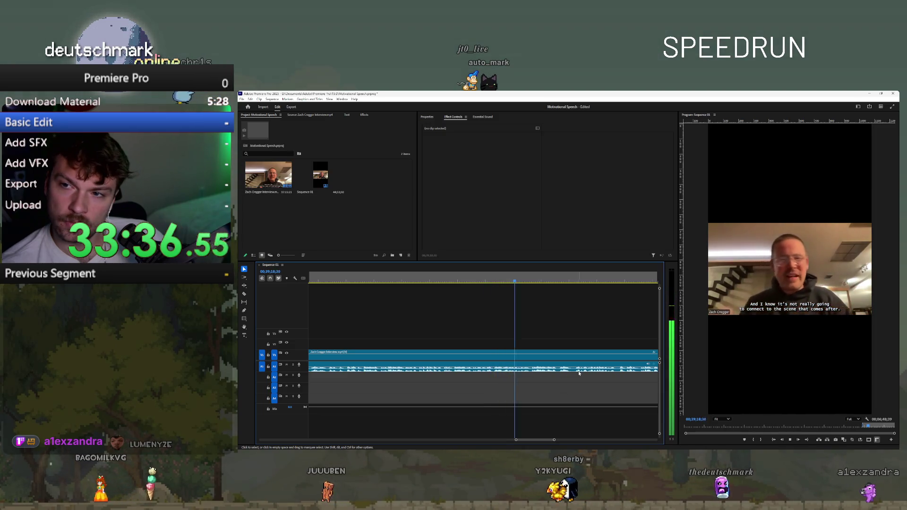
scroll(581, 382, "down", 1)
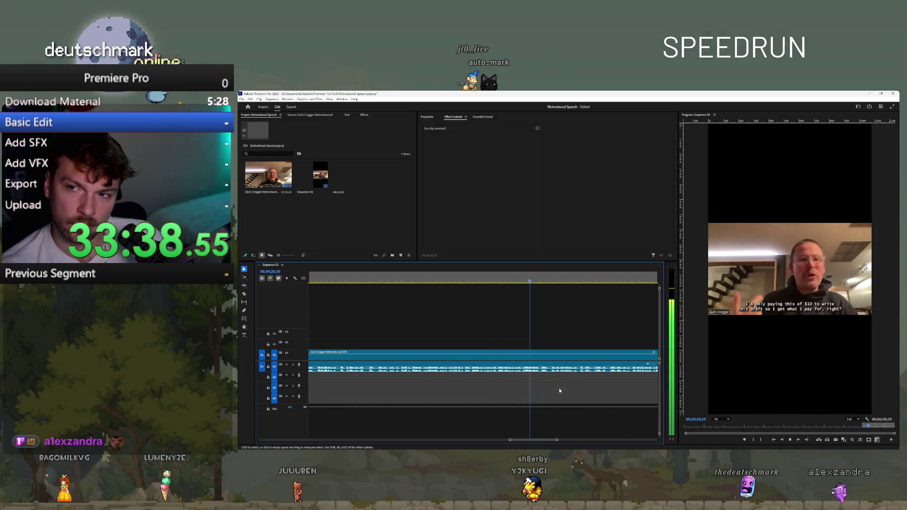
scroll(560, 387, "down", 1)
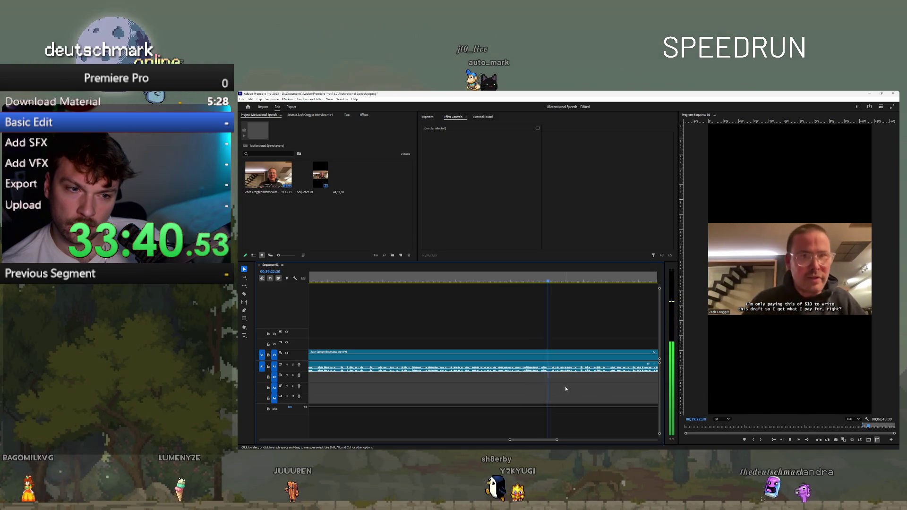
scroll(593, 373, "up", 1)
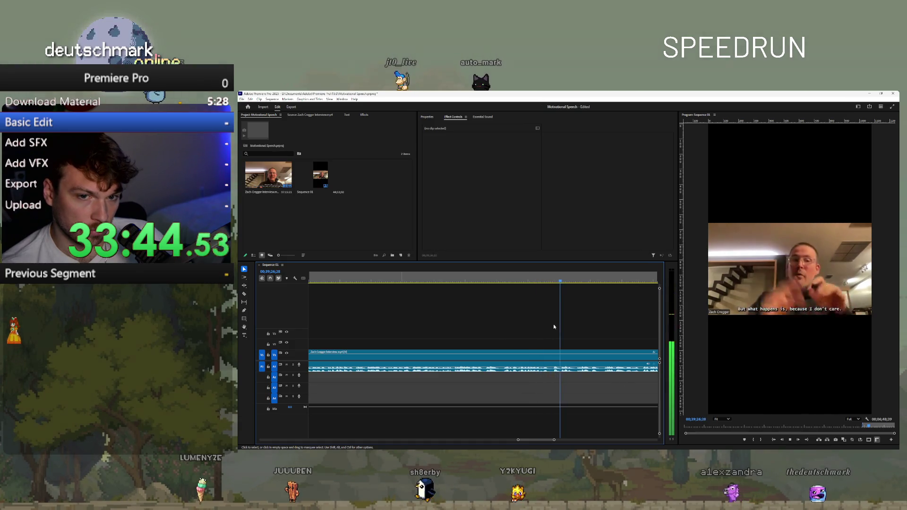
scroll(581, 399, "down", 1)
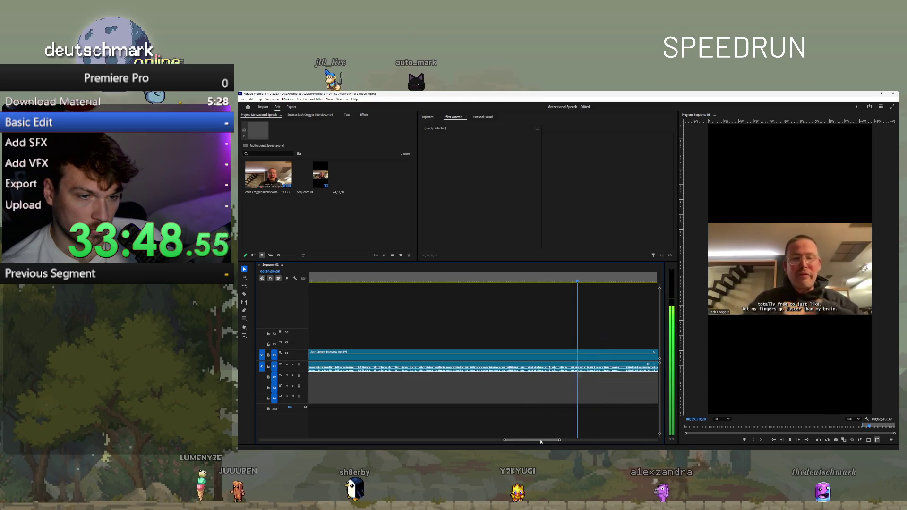
scroll(543, 439, "down", 2)
scroll(475, 405, "down", 1)
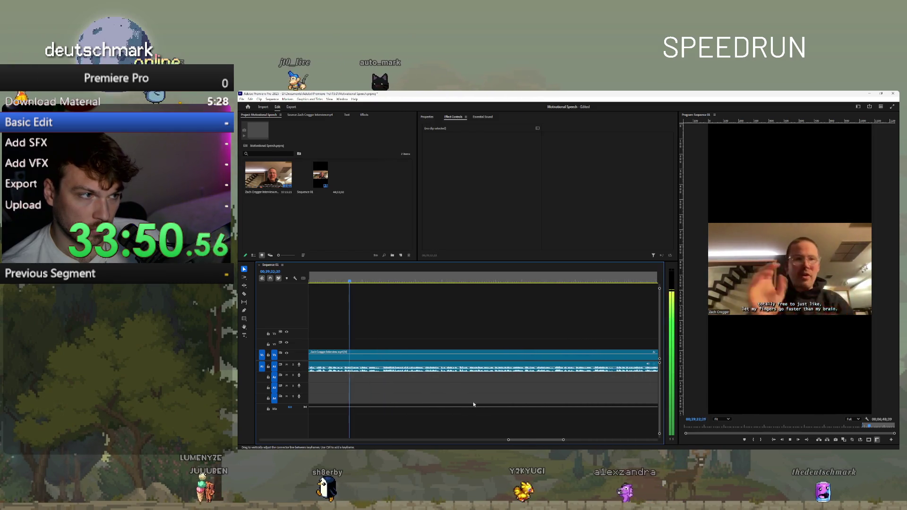
scroll(454, 403, "up", 2)
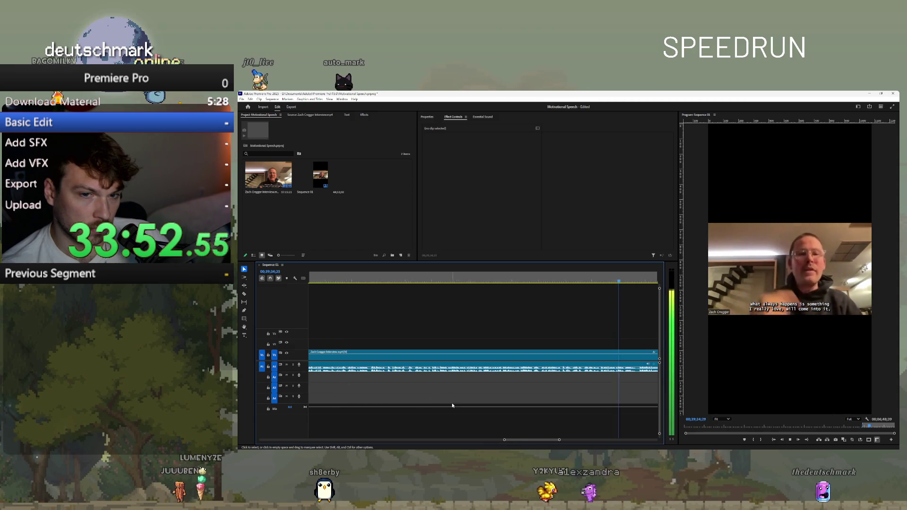
- Zoom the timeline in and switch to the Razor tool for splitting
scroll(453, 400, "down", 3)
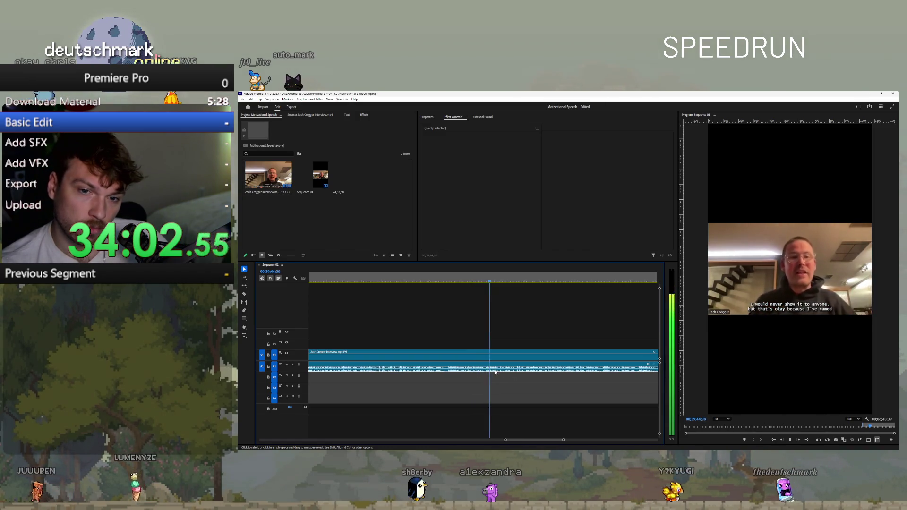
key("equal")
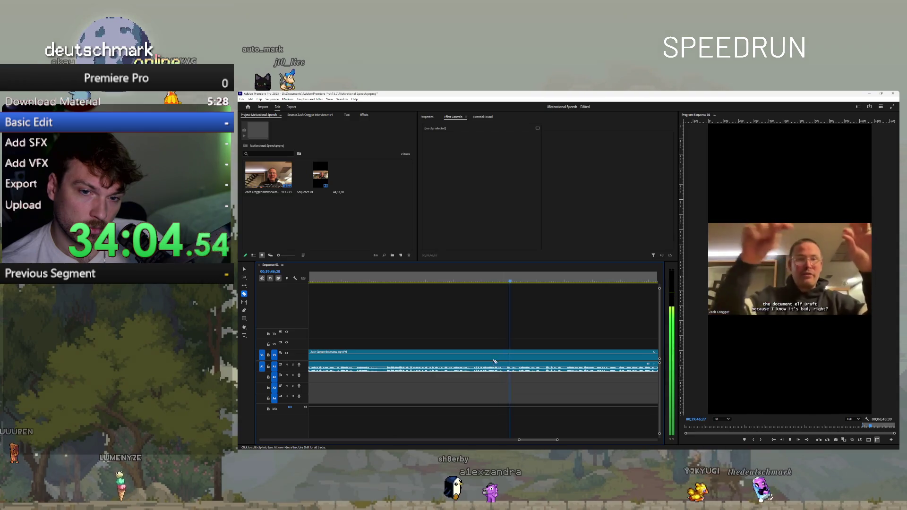
key("c")
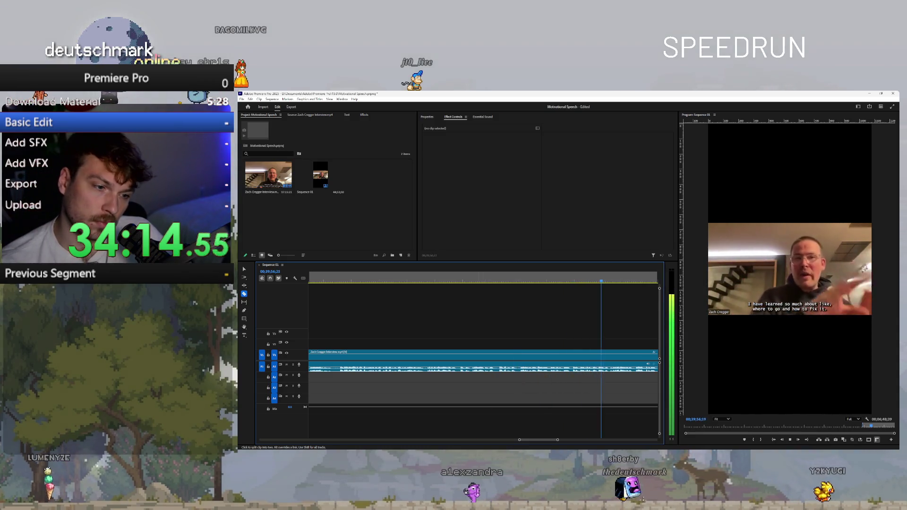
- In Spotify's Discover Weekly, play 'Everything In Its Right Place'
key("alt+Tab")
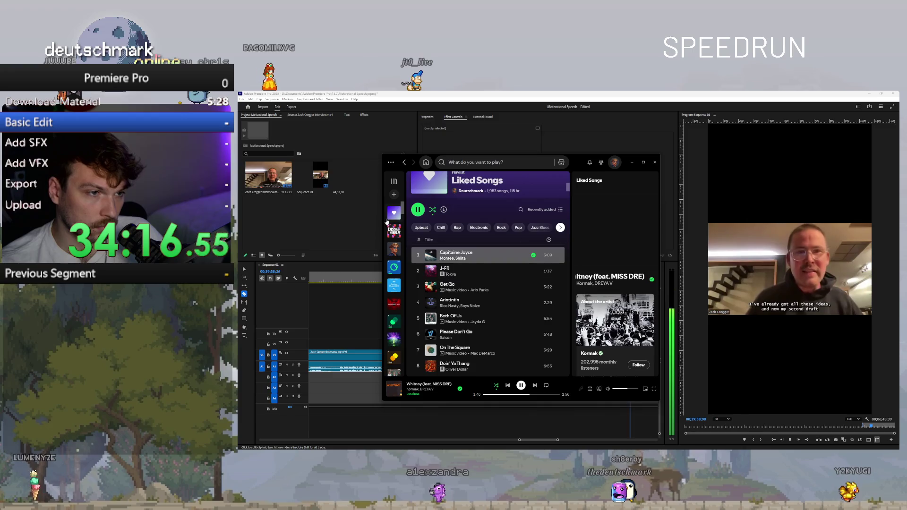
scroll(488, 303, "down", 5)
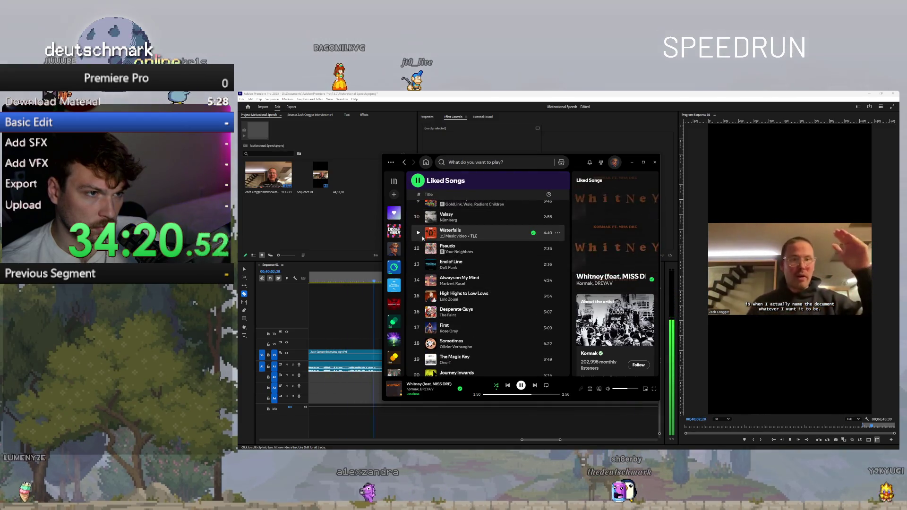
scroll(431, 284, "up", 3)
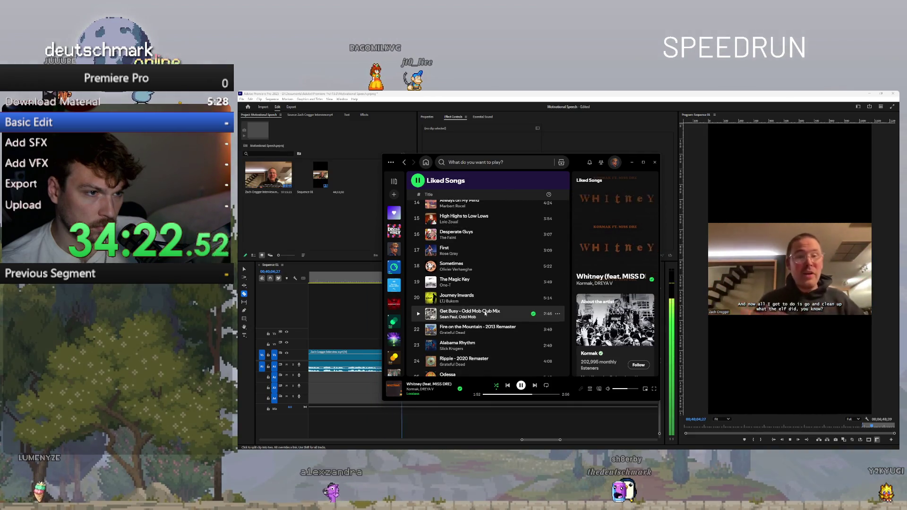
scroll(482, 312, "up", 4)
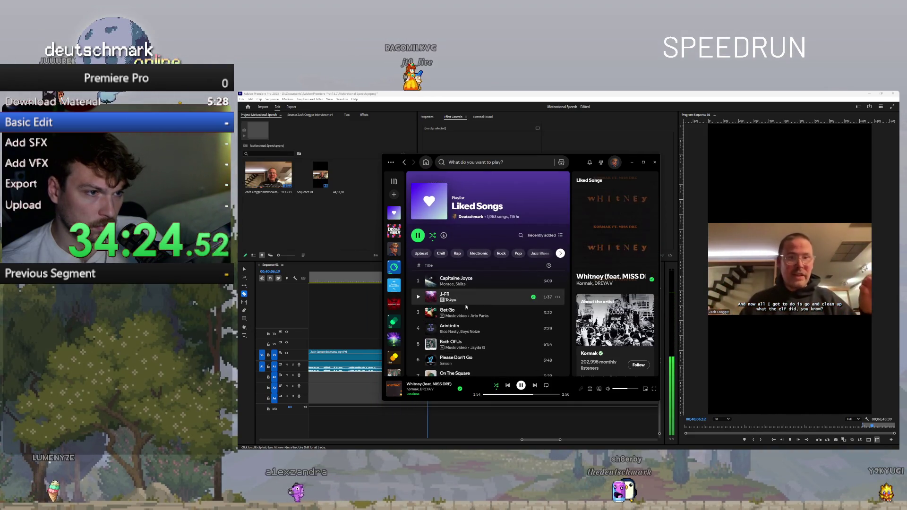
left_click(394, 230)
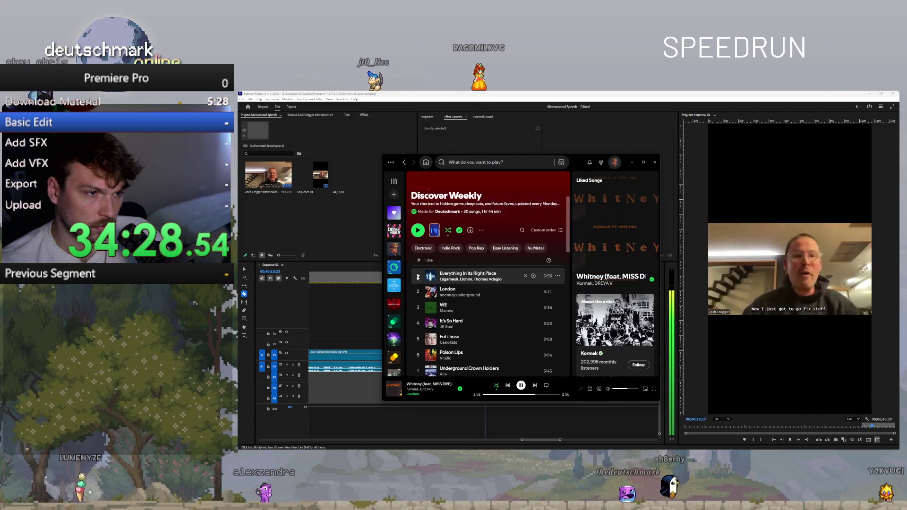
double_click(504, 277)
- Play the track from its song radio, then return to Premiere and resume sequence playback
right_click(505, 276)
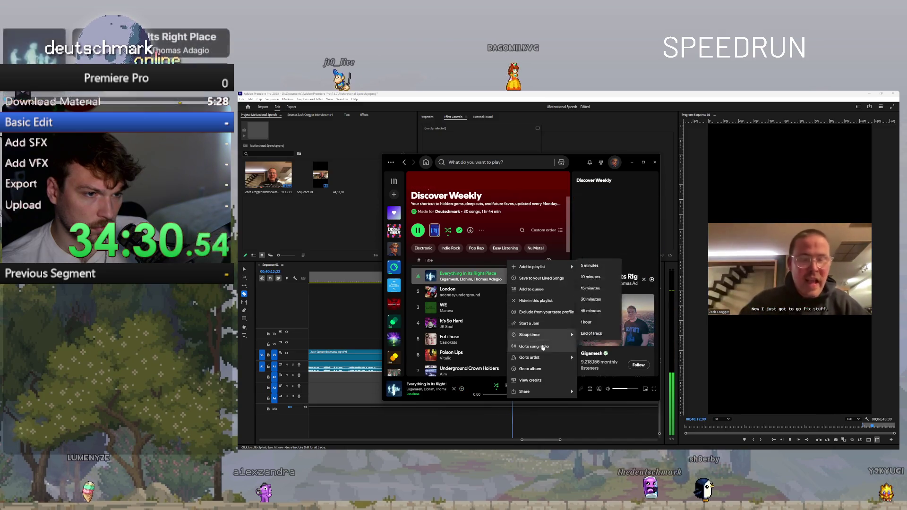
left_click(538, 346)
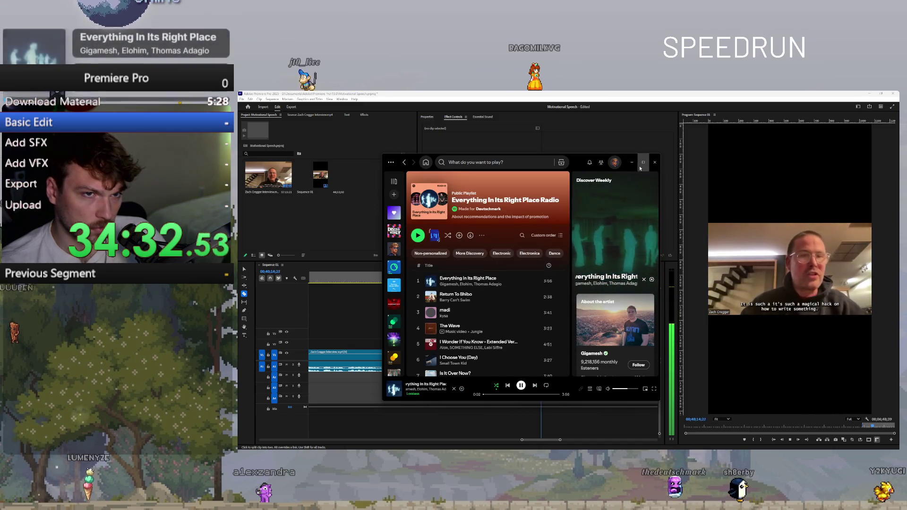
left_click(632, 162)
key("alt+Tab")
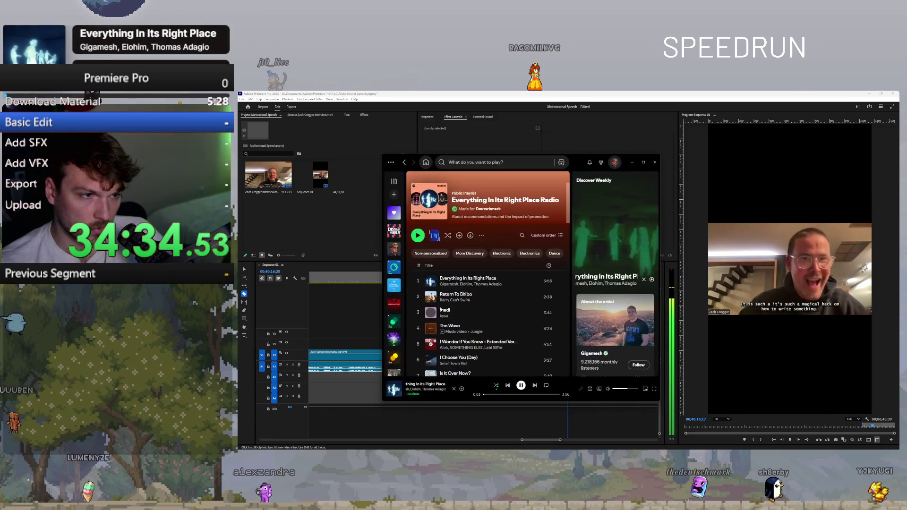
double_click(468, 280)
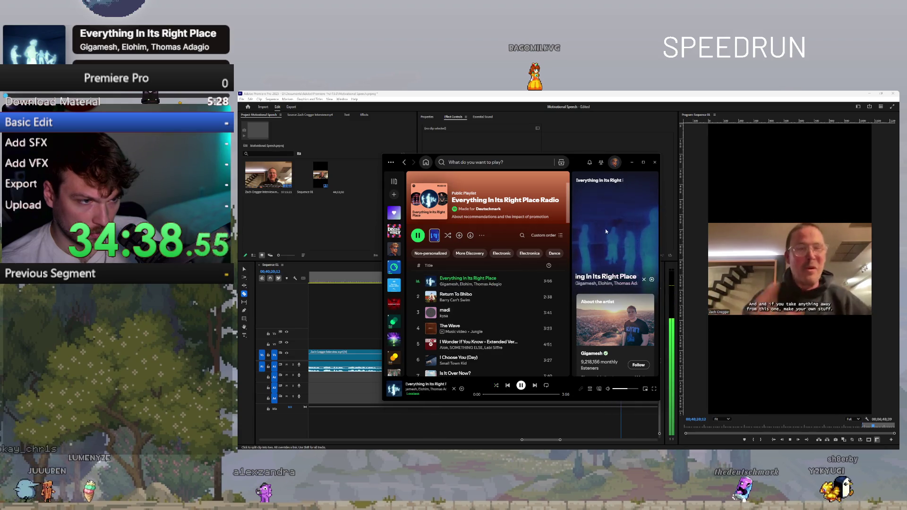
key("alt+Tab")
key("space")
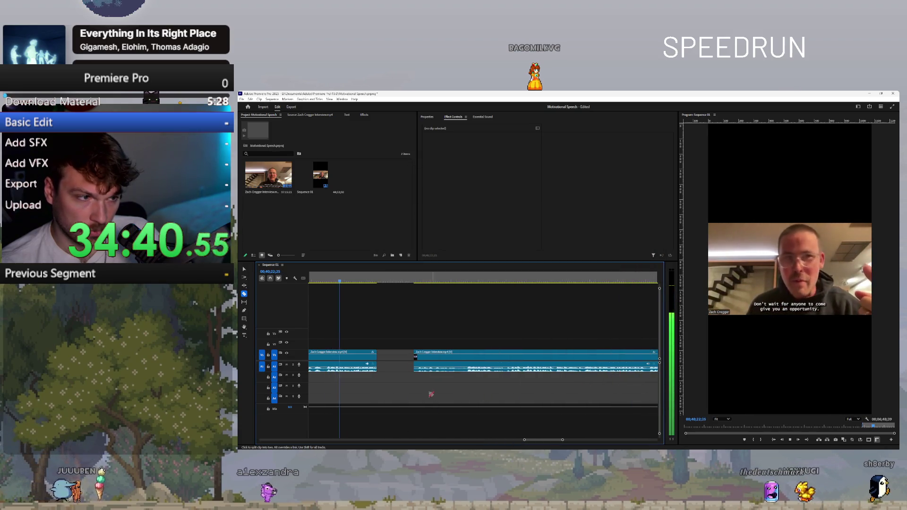
- Extend the first interview clip's end to meet the second, then trim it back slightly
scroll(426, 392, "up", 3)
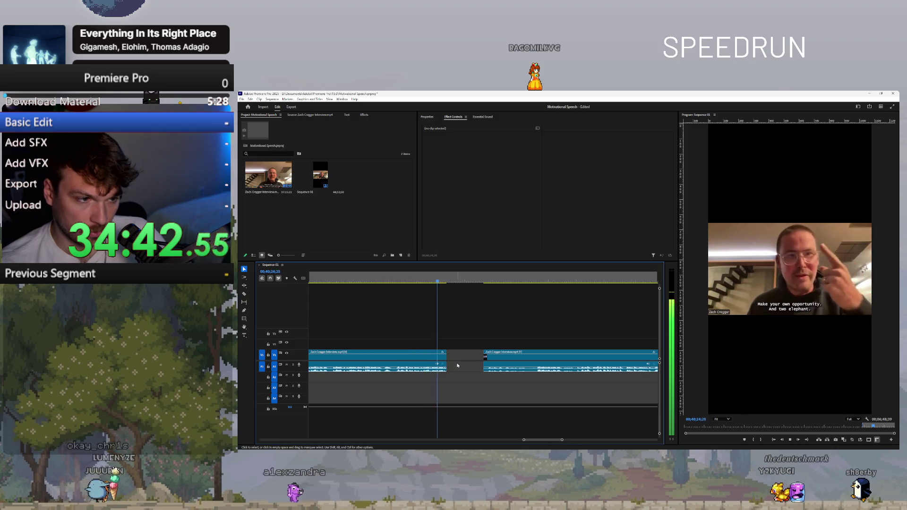
left_click_drag(447, 354, 481, 352)
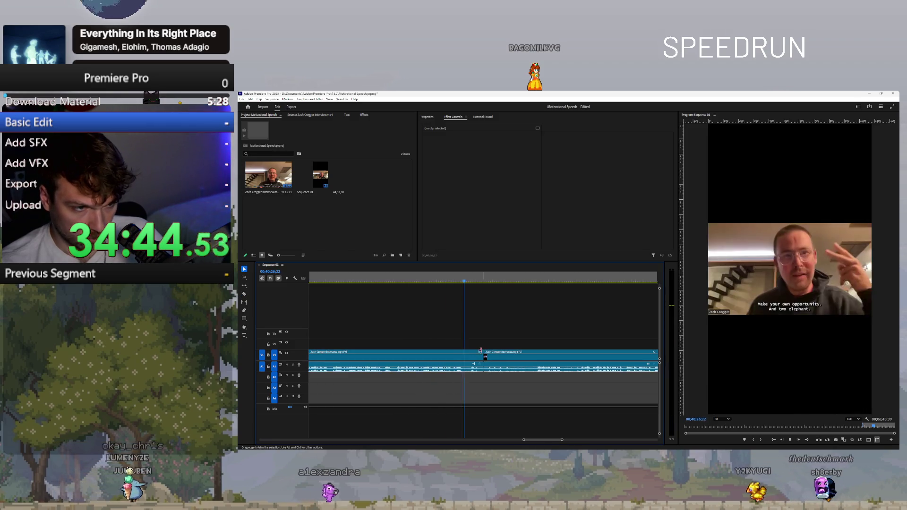
key("space")
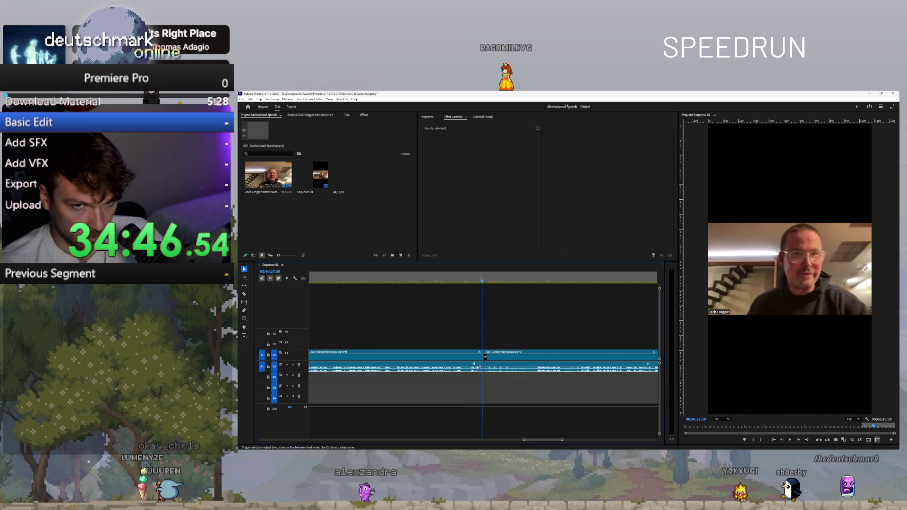
left_click_drag(480, 360, 477, 362)
key("space")
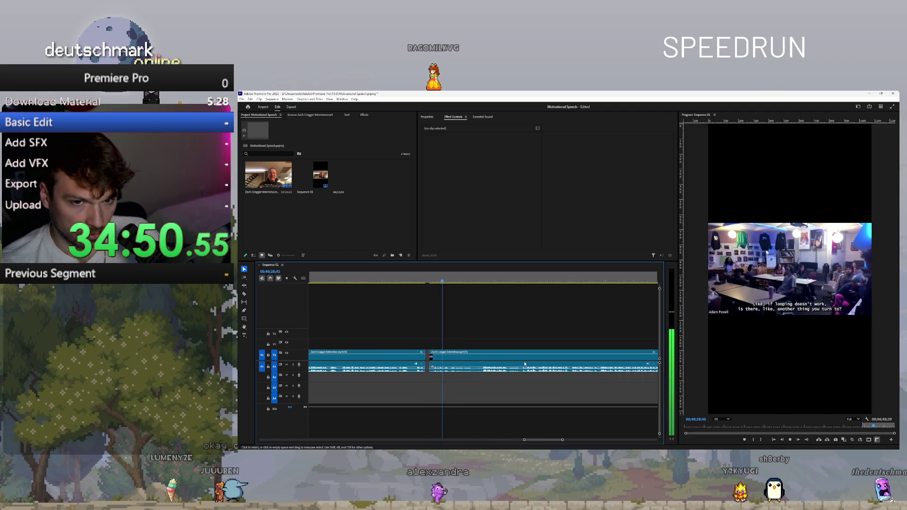
- Pull the second clip's start back so both pieces play with no gap
key("minus")
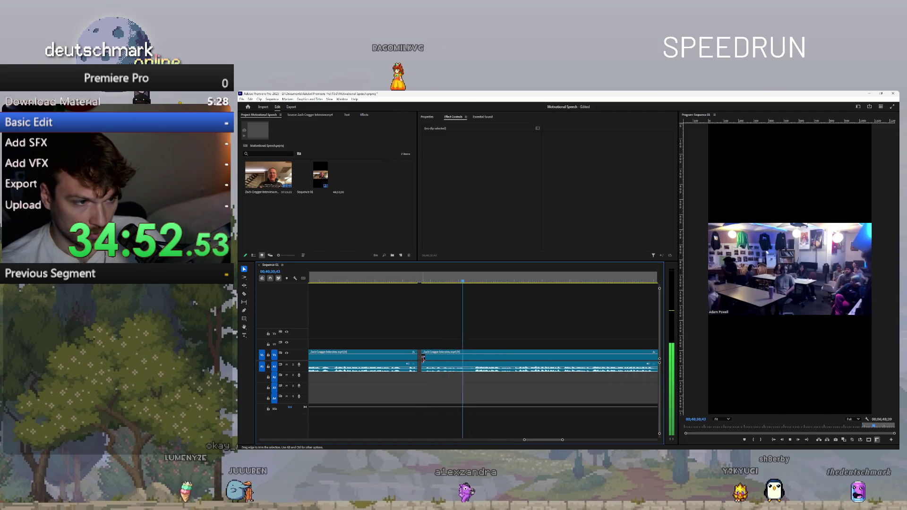
left_click_drag(423, 360, 419, 359)
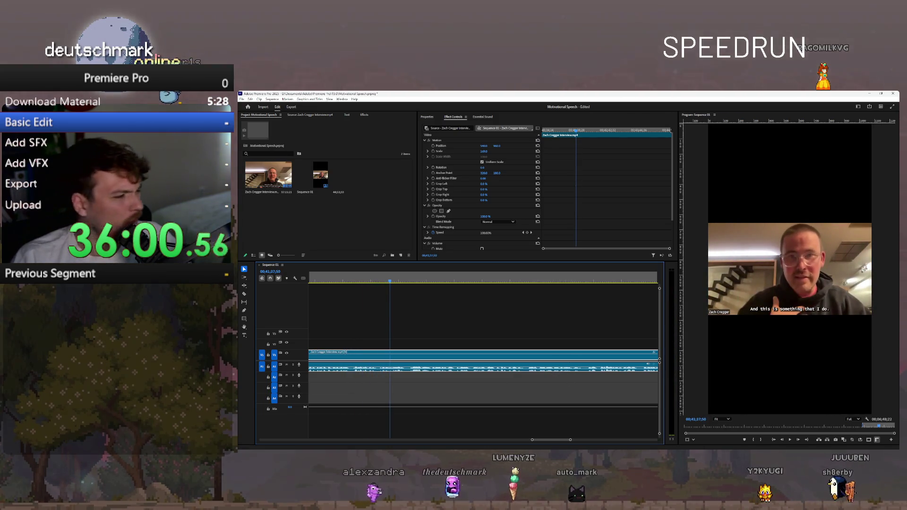
mouse_move(290, 449)
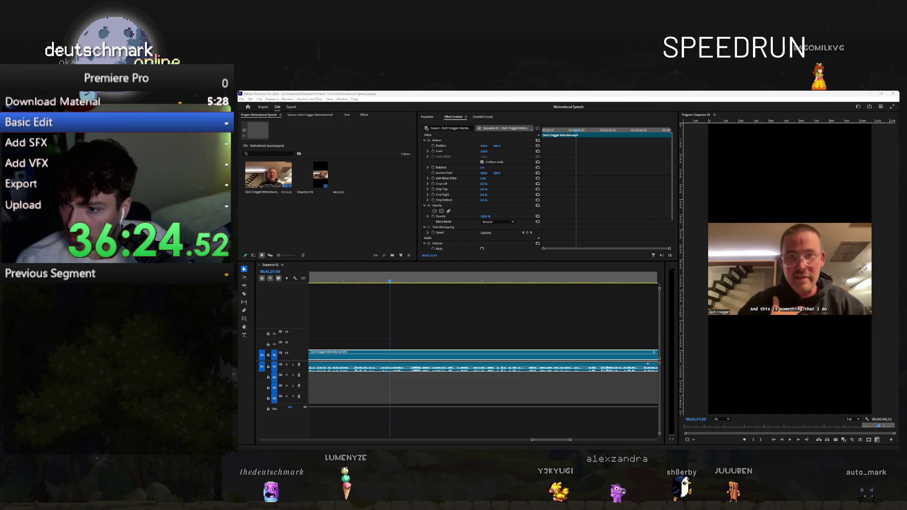
key("alt+Tab")
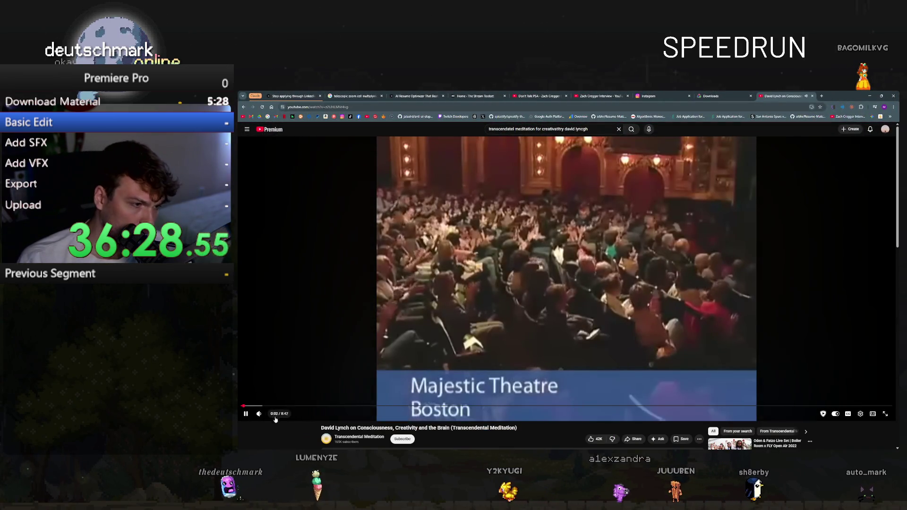
- Put the David Lynch consciousness talk into fullscreen on YouTube
mouse_move(271, 417)
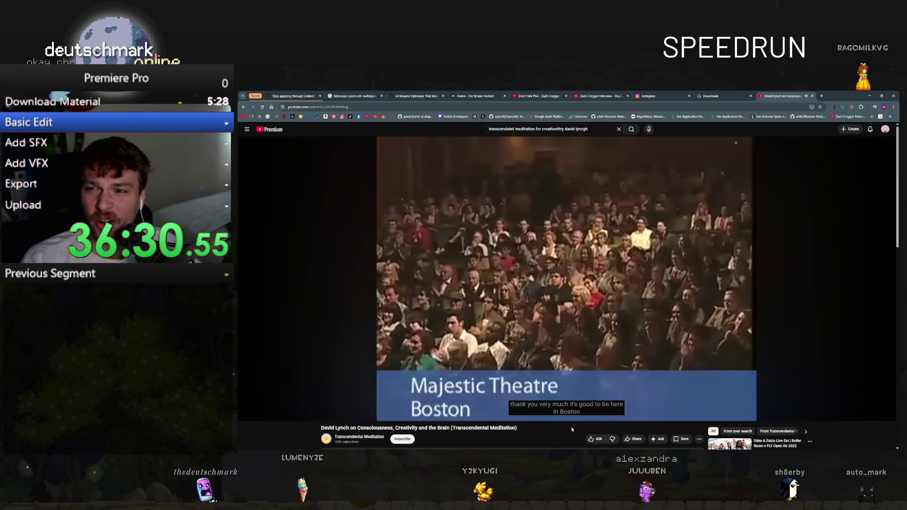
double_click(562, 339)
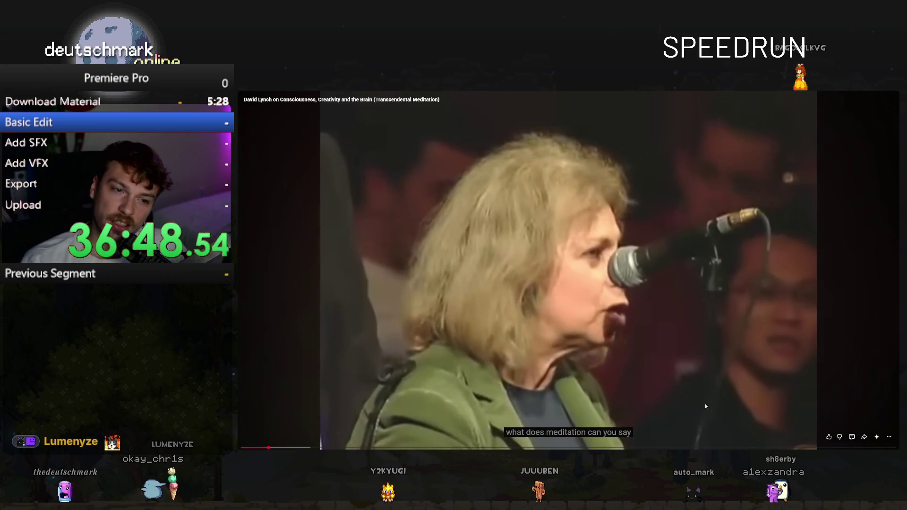
- Leave fullscreen and search Google for 'david lynch' in a new tab
key("Escape")
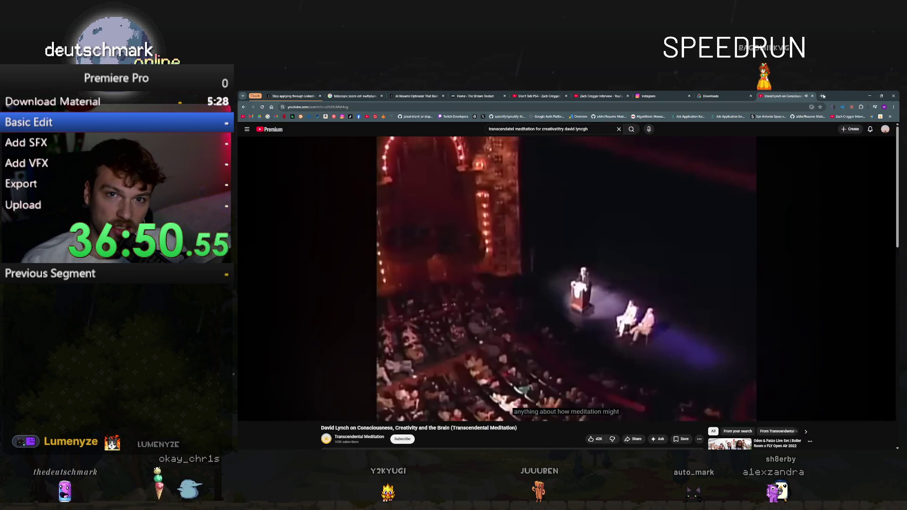
key("ctrl+t")
type("david lynchg")
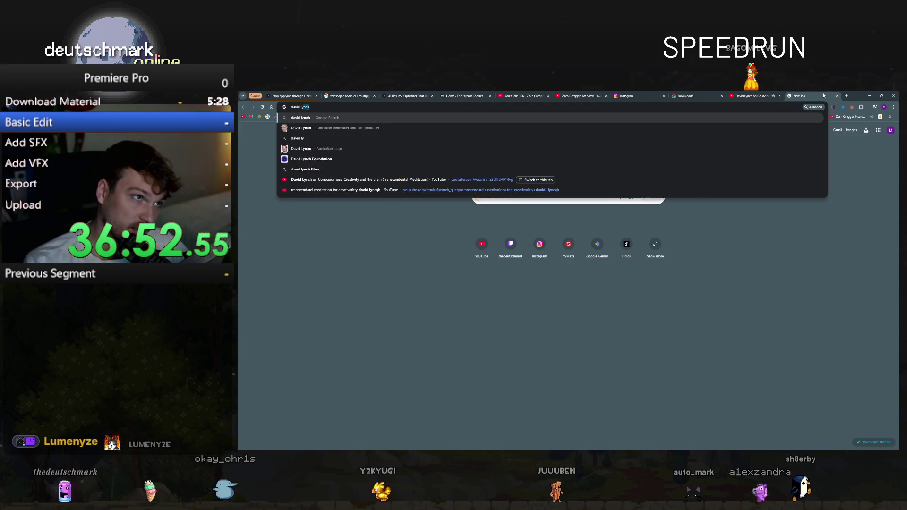
key("Return")
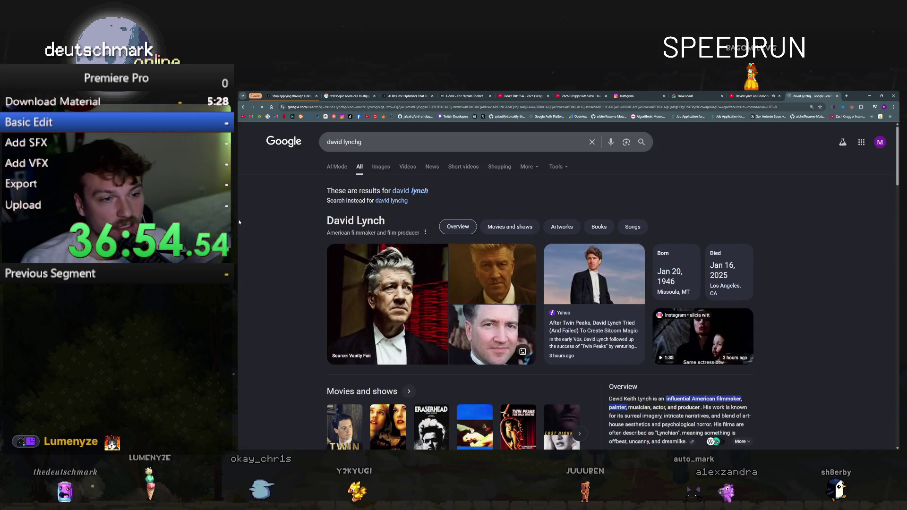
scroll(286, 256, "down", 2)
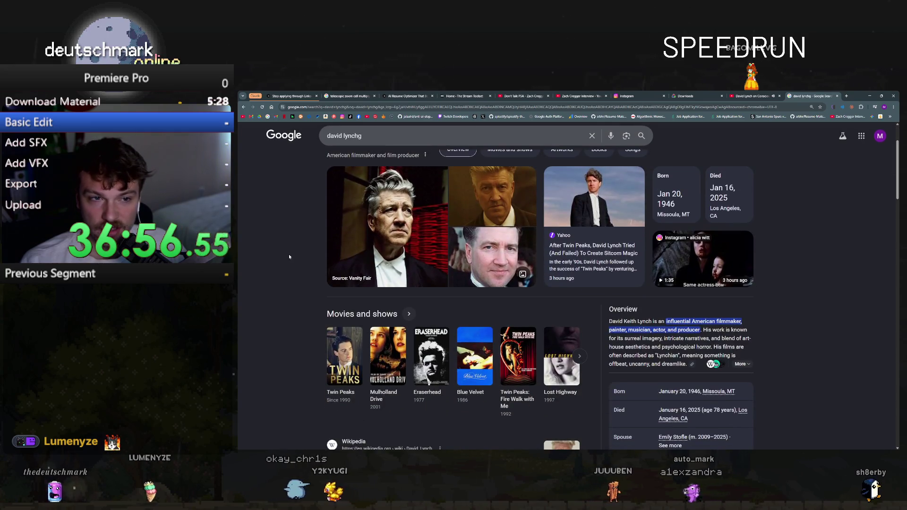
scroll(288, 253, "up", 2)
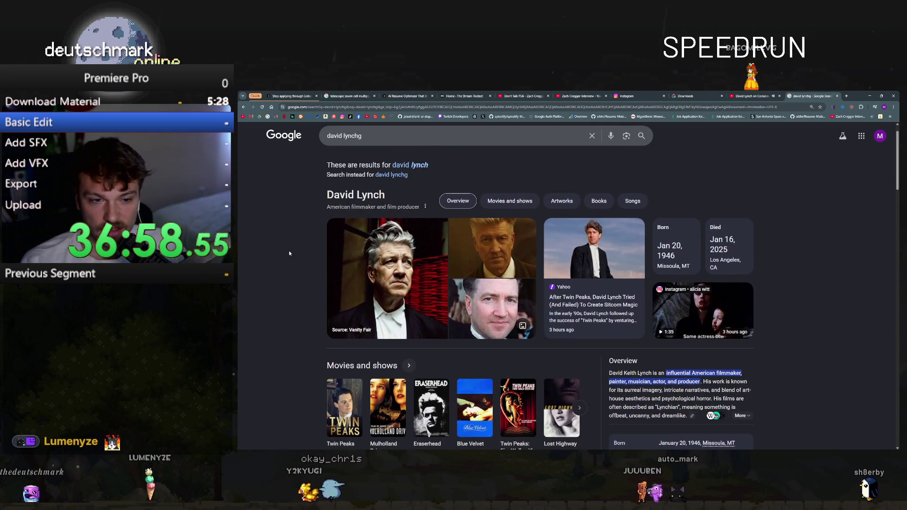
scroll(293, 270, "down", 4)
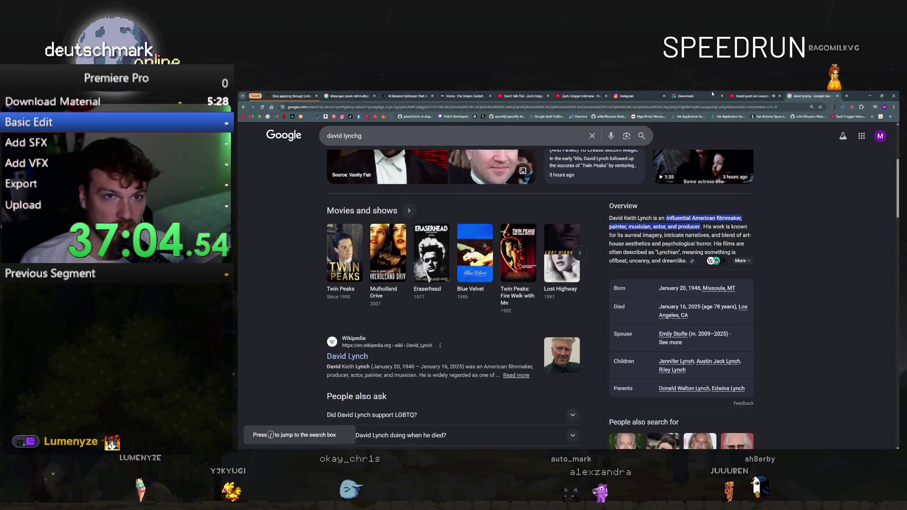
key("ctrl+shift+Tab")
- Return the David Lynch talk to fullscreen and resume playing it
double_click(536, 309)
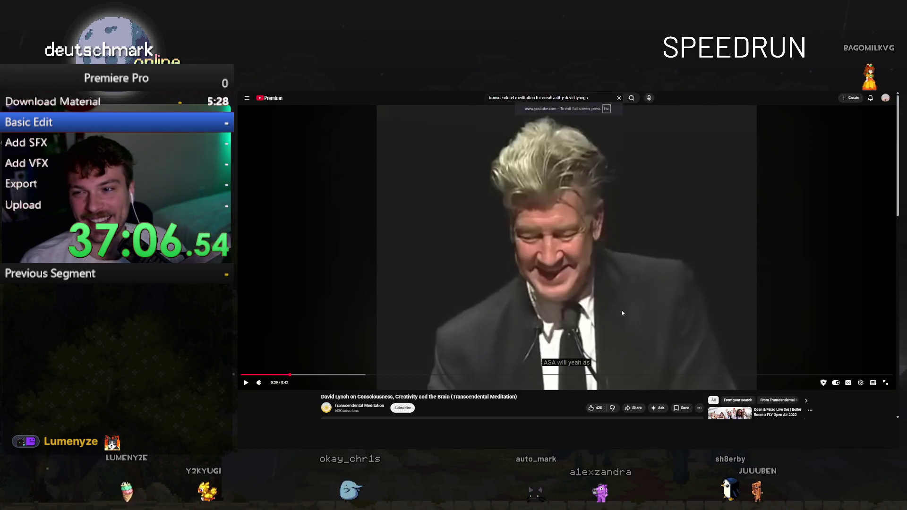
key("space")
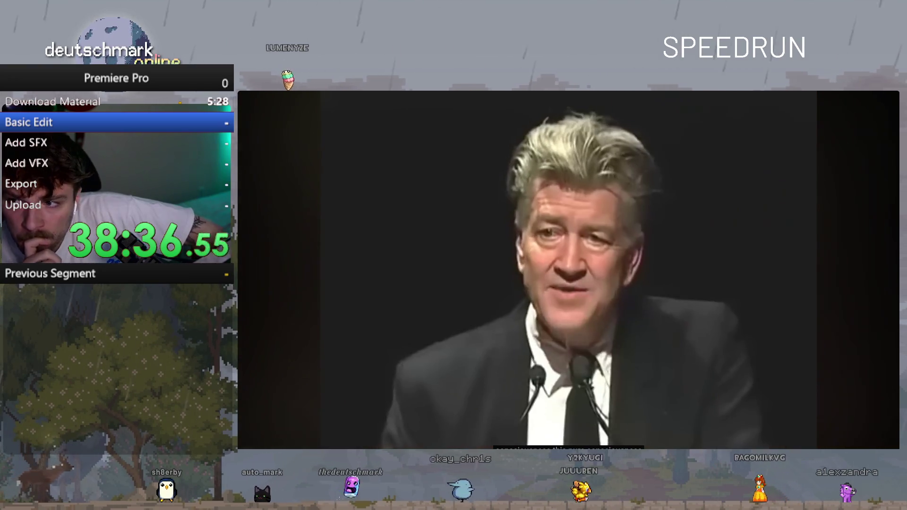
mouse_move(634, 405)
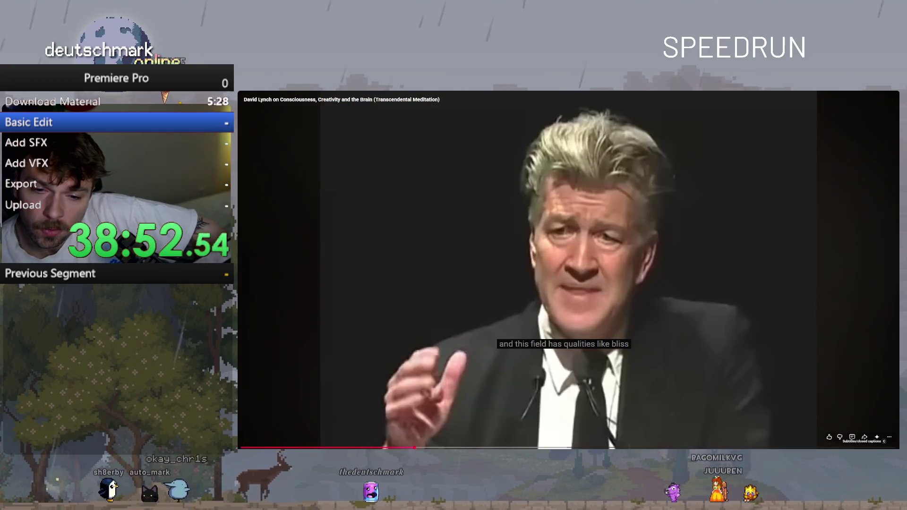
- Set the caption font size to 150% in the player's subtitle options, then exit fullscreen
left_click(877, 437)
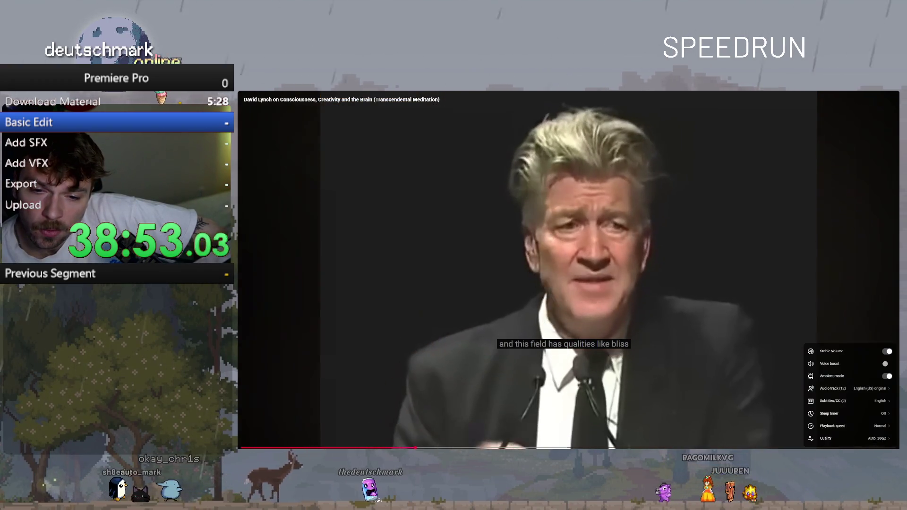
left_click(852, 401)
left_click(889, 364)
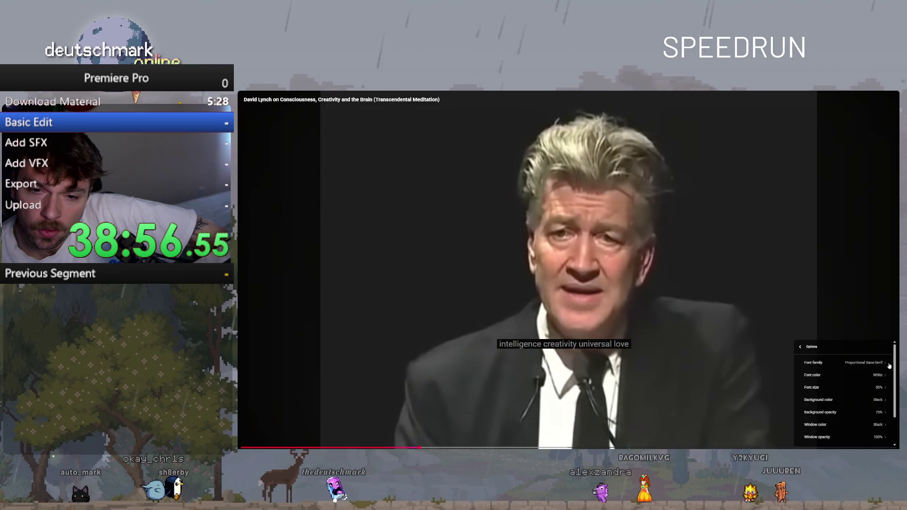
left_click(874, 388)
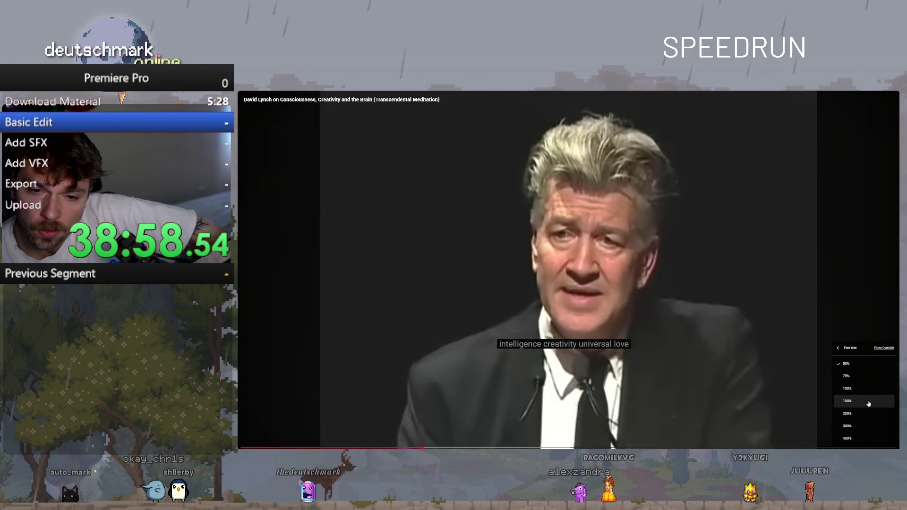
left_click(869, 401)
left_click(839, 348)
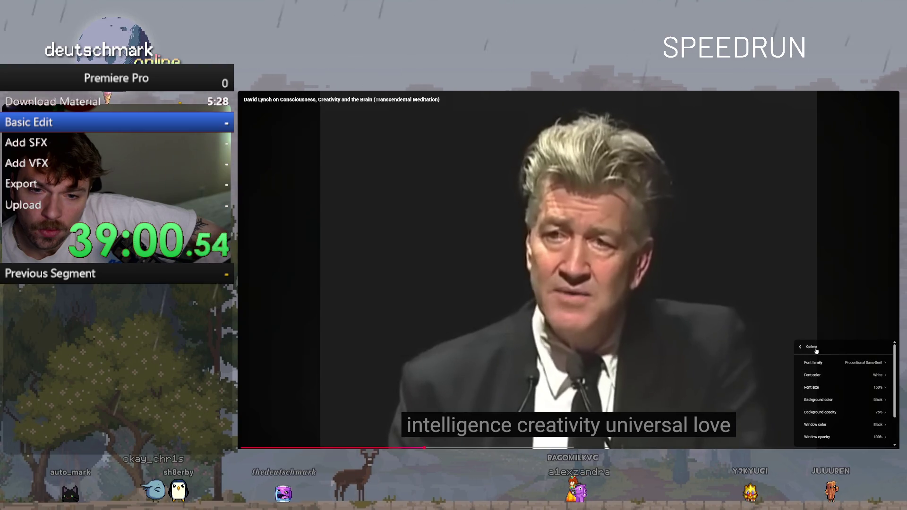
left_click(837, 348)
left_click(847, 367)
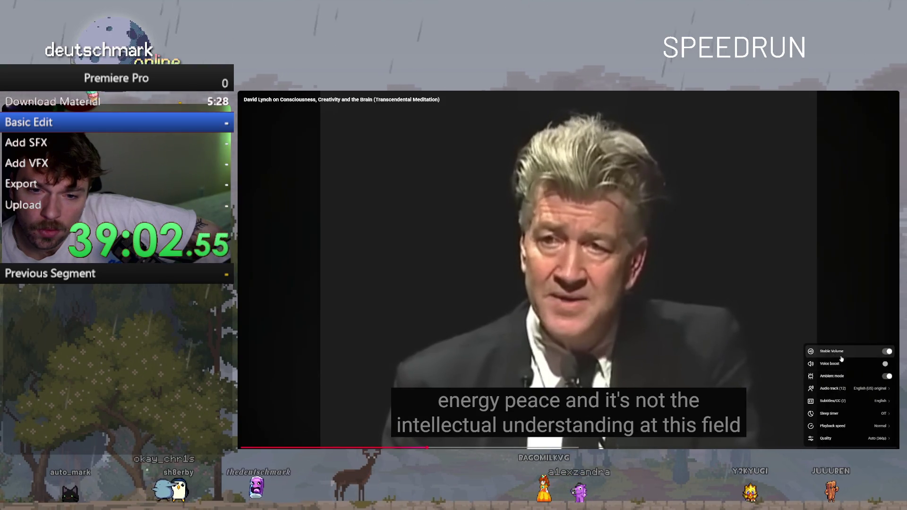
left_click(836, 330)
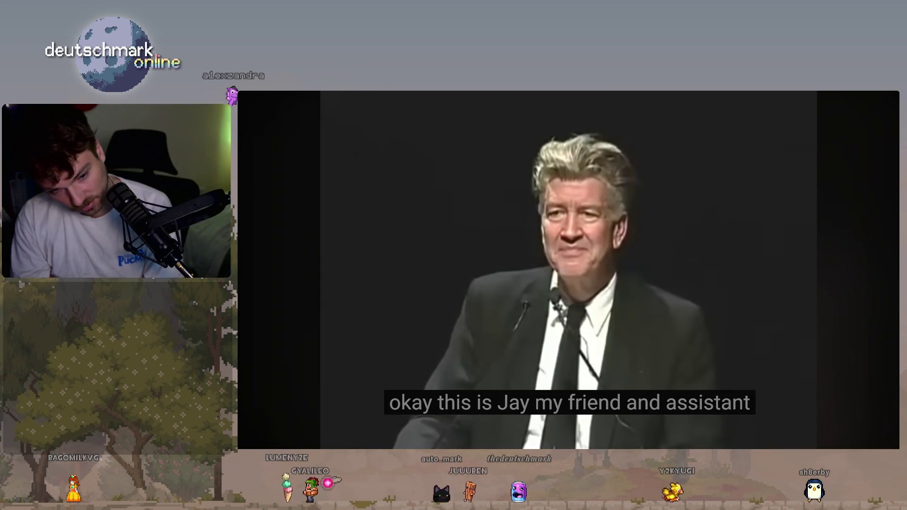
mouse_move(741, 419)
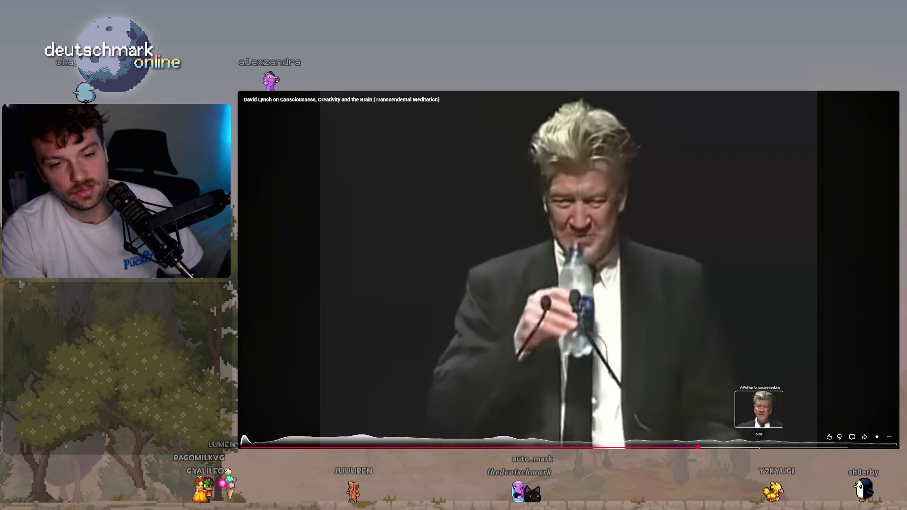
key("Escape")
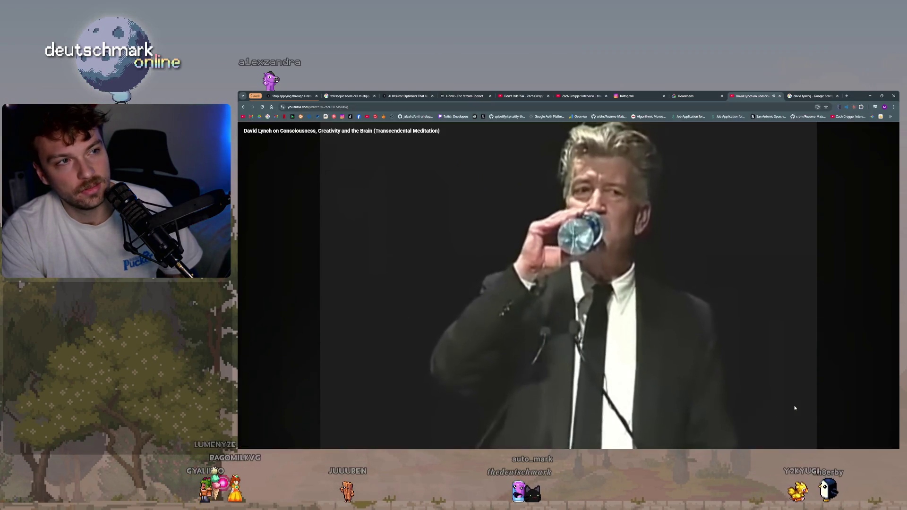
- Paste the talk's YouTube URL into Stacher to download it, then bring Chrome forward
left_click(363, 106)
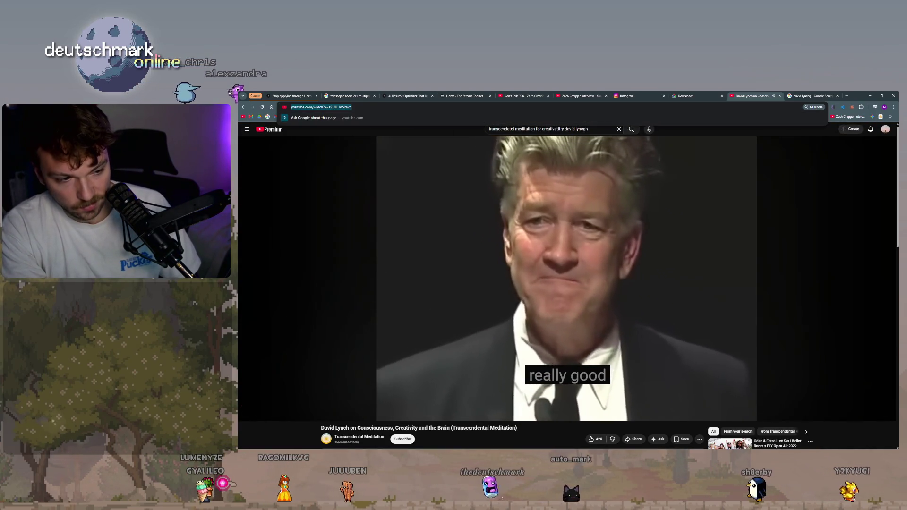
key("super")
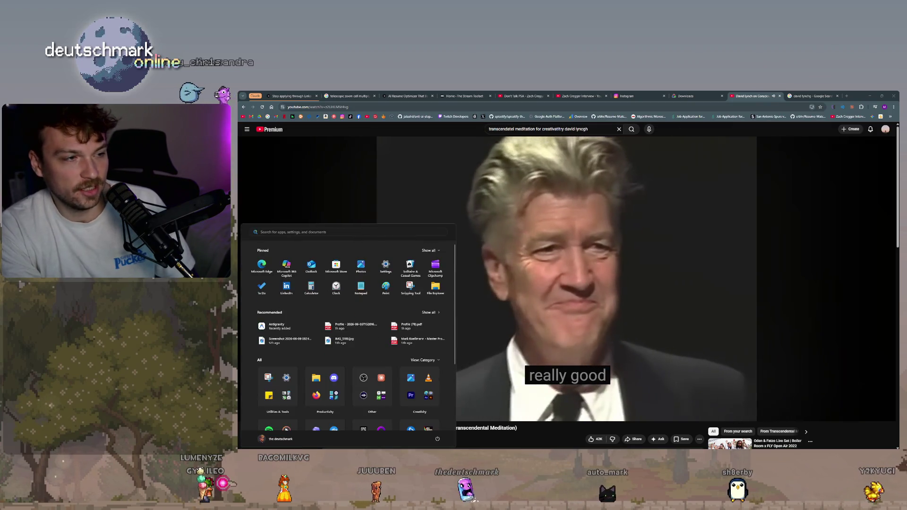
key("alt+Tab")
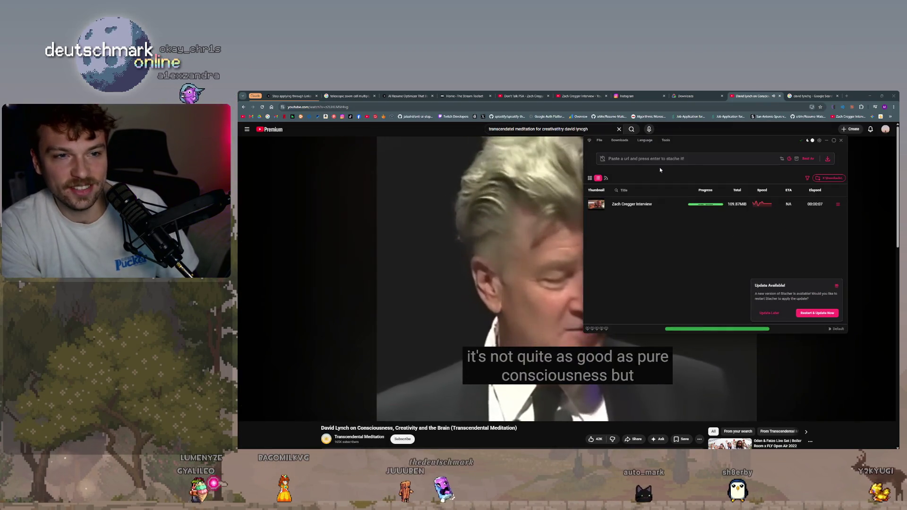
left_click(753, 162)
type("https://www.youtube.com/watch?v=z2UHLMVr4vg")
key("Return")
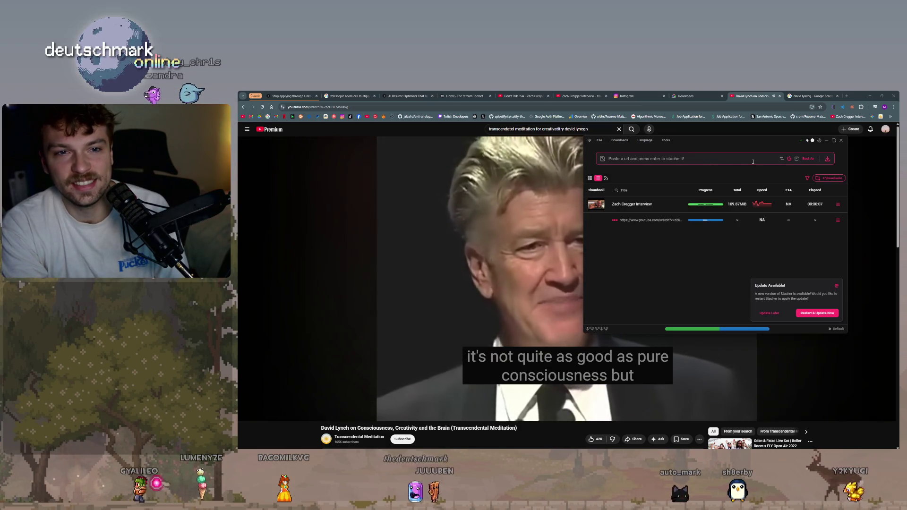
left_click_drag(711, 143, 755, 150)
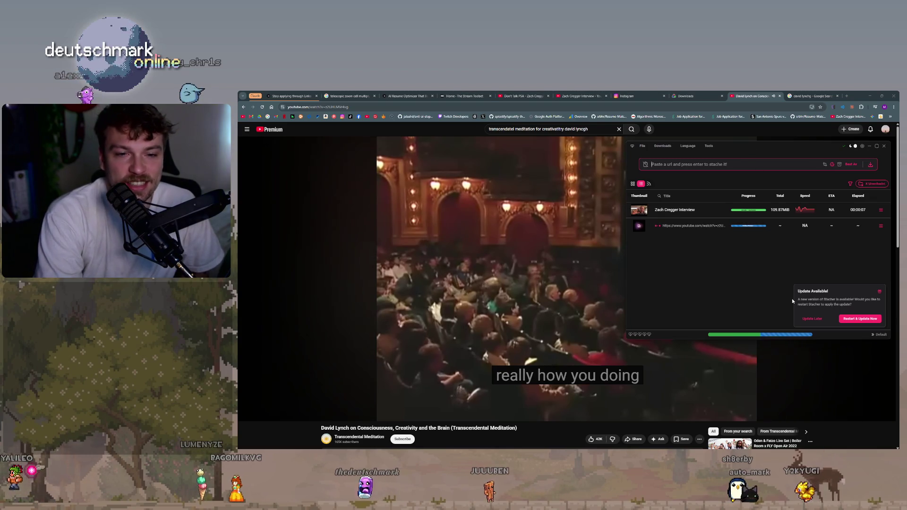
left_click(557, 293)
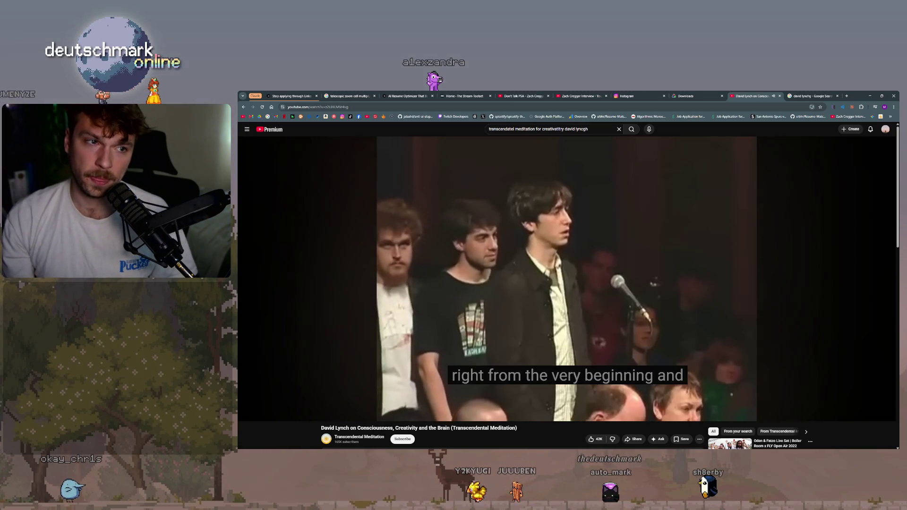
- Pause the talk, expand its description and open the David Lynch Foundation link in a new tab
left_click(722, 392)
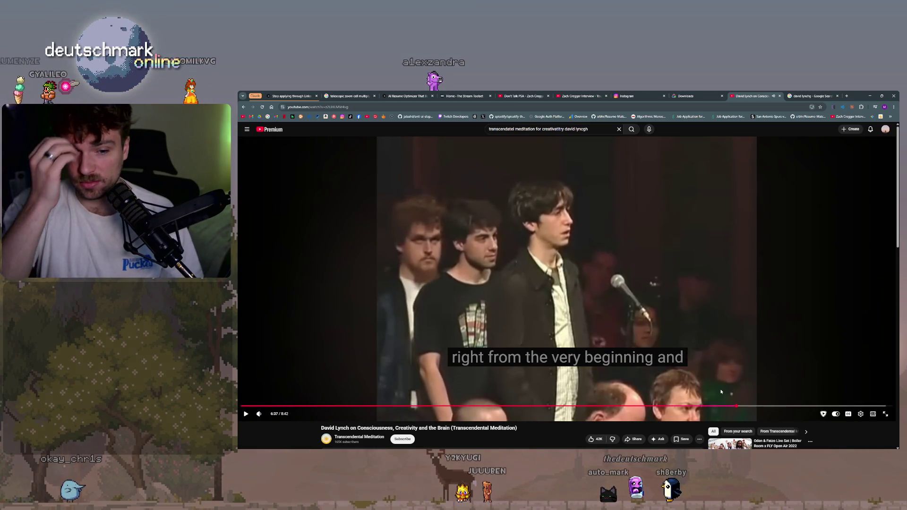
scroll(382, 259, "down", 4)
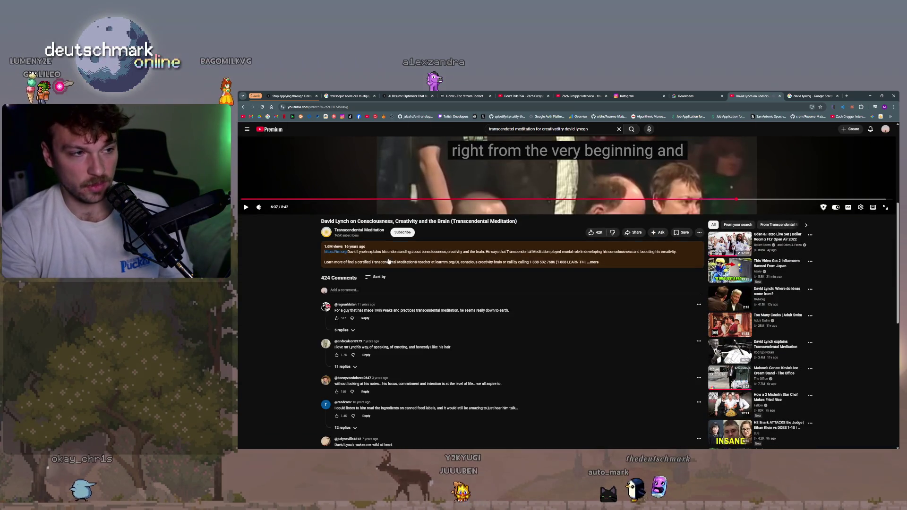
left_click(417, 260)
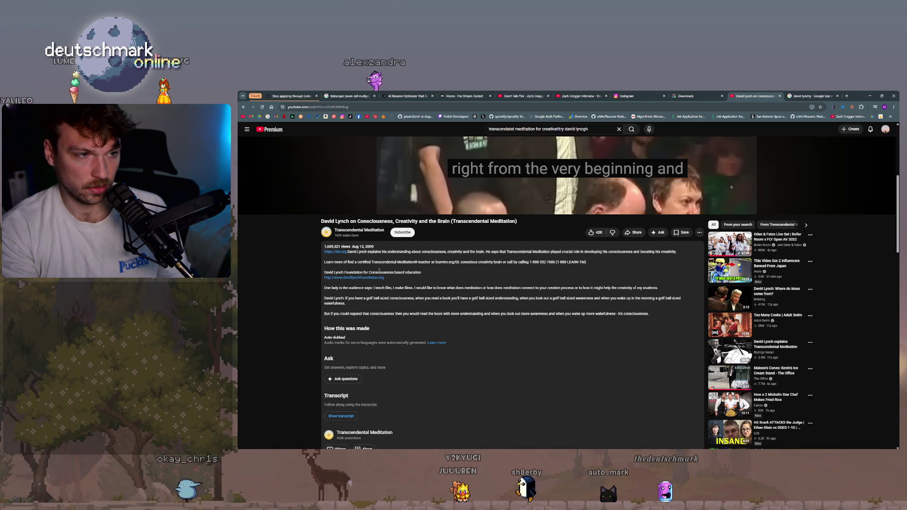
left_click(393, 286)
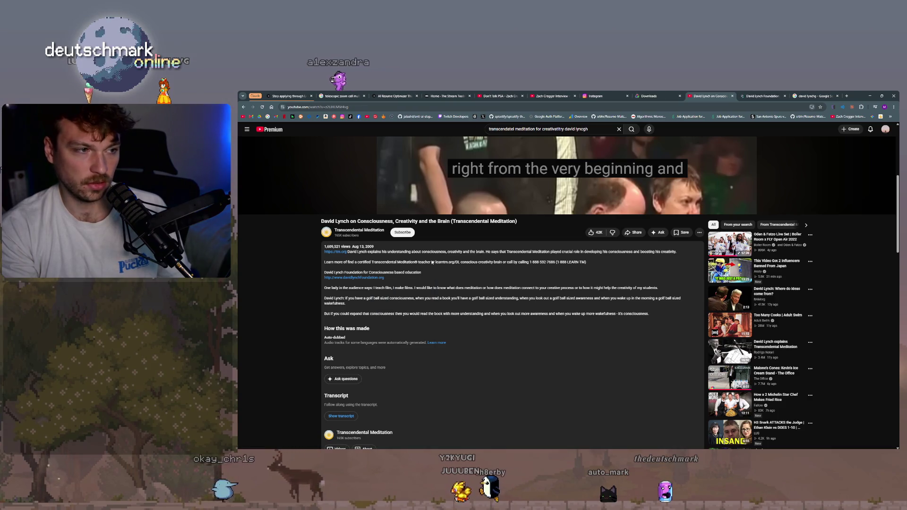
key("ctrl+Tab")
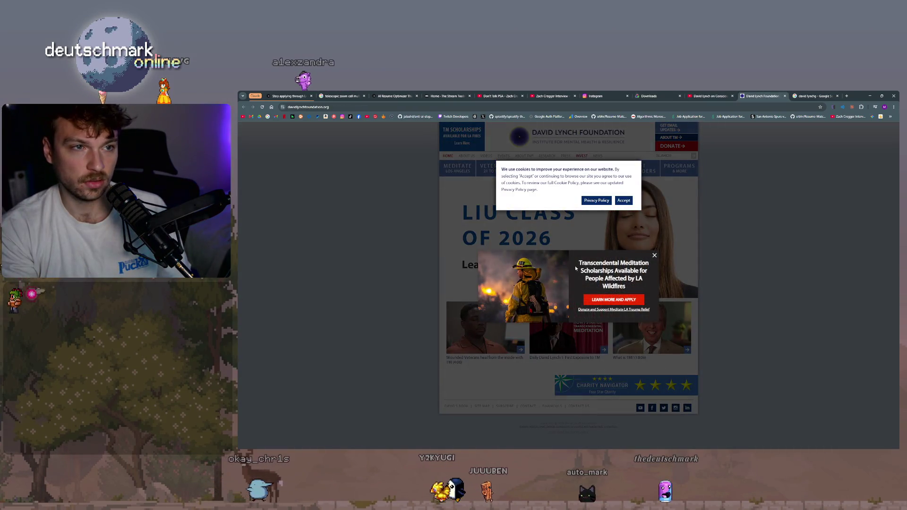
- Dismiss the scholarship popup and cookie banner, then enlarge the page for reading
left_click(654, 256)
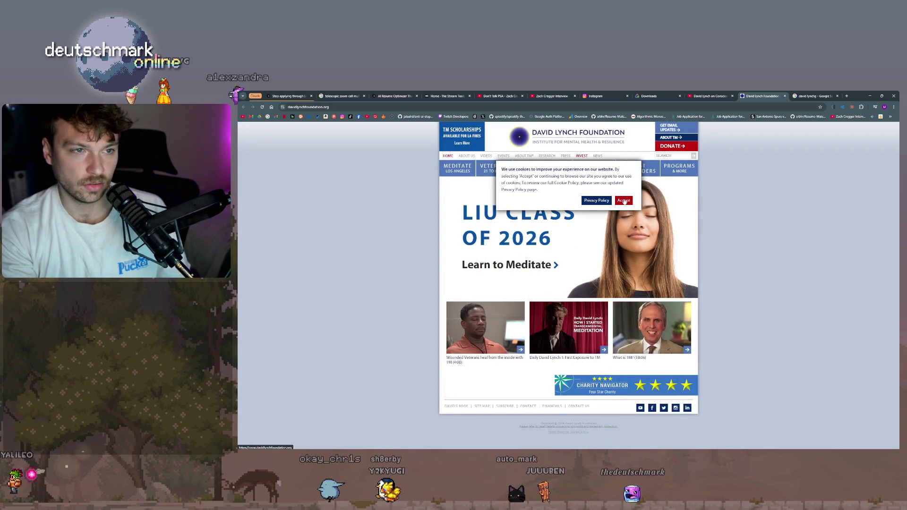
left_click(623, 202)
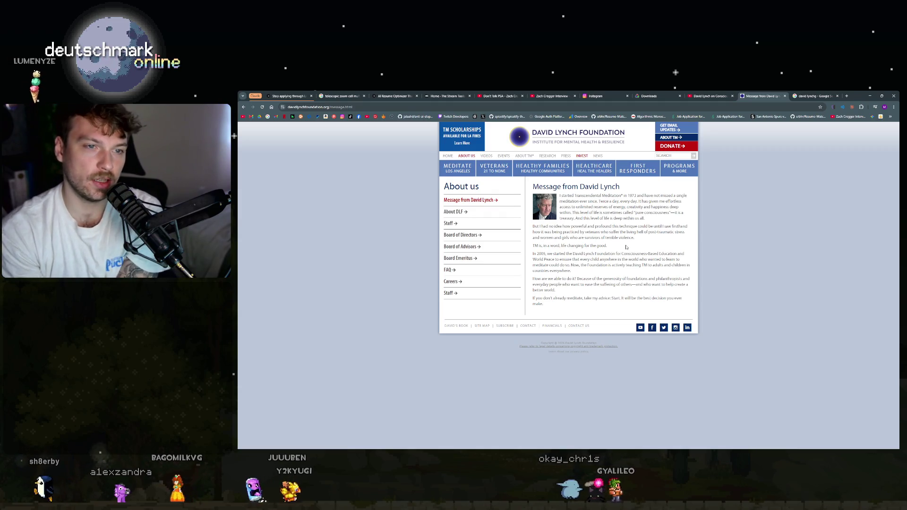
key("ctrl+plus")
key("ctrl+plus")
key("ctrl+plus")
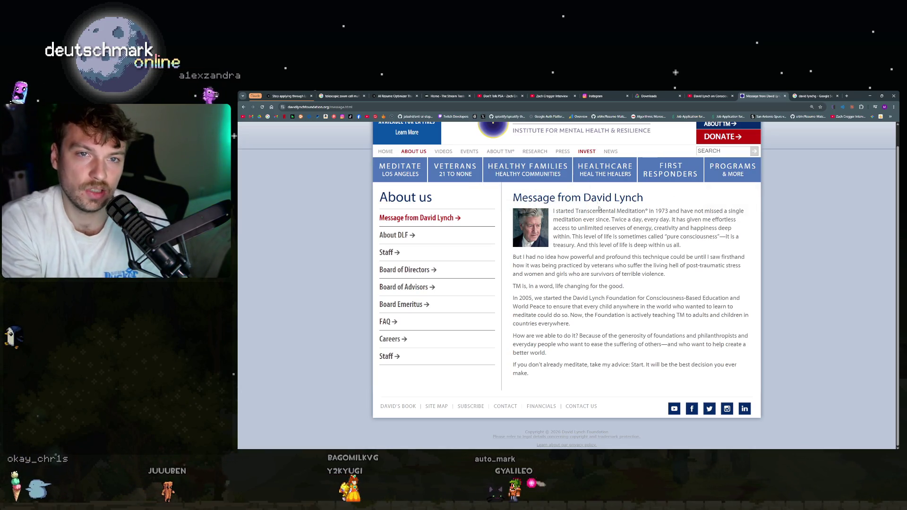
- Scroll back to the top of the Message from David Lynch page to reach the navigation bar
scroll(593, 282, "up", 1)
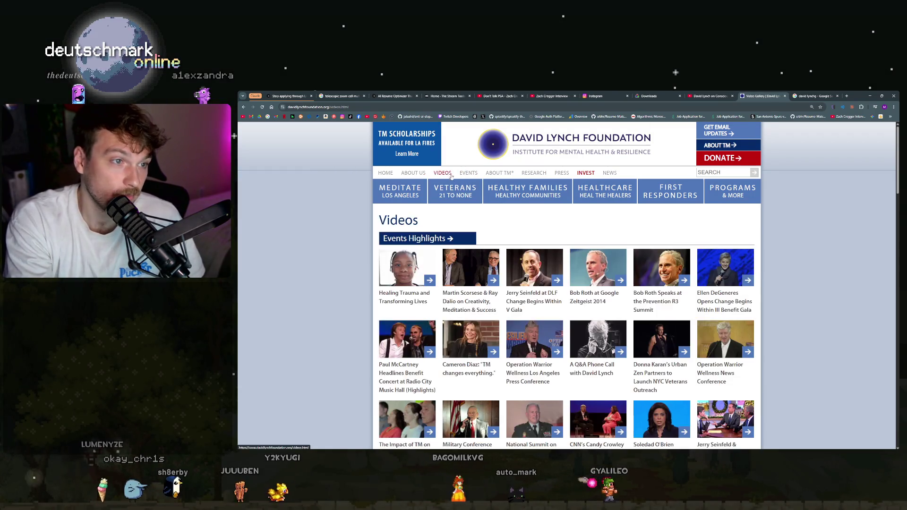
left_click(473, 174)
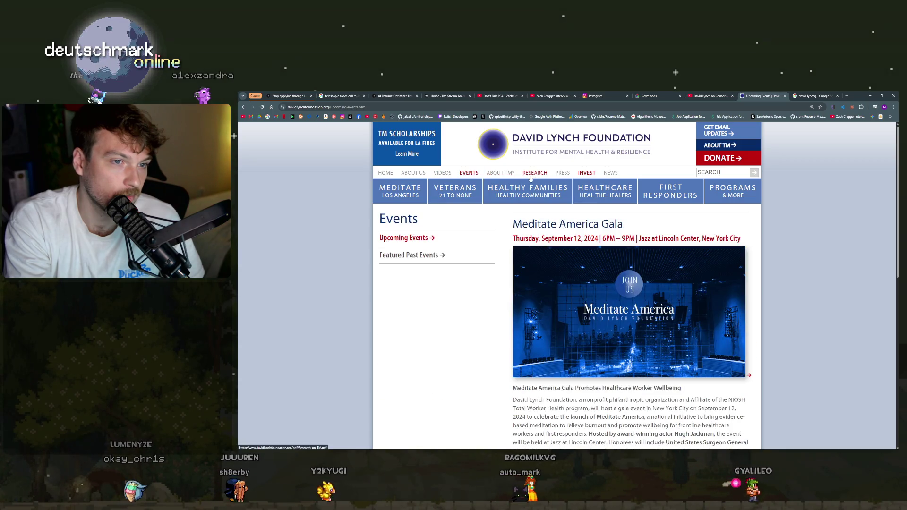
left_click(510, 173)
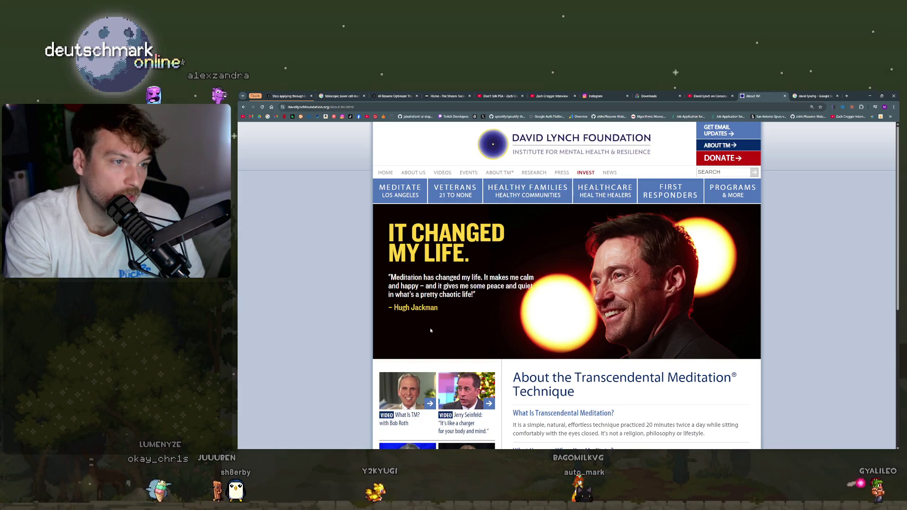
scroll(430, 330, "down", 2)
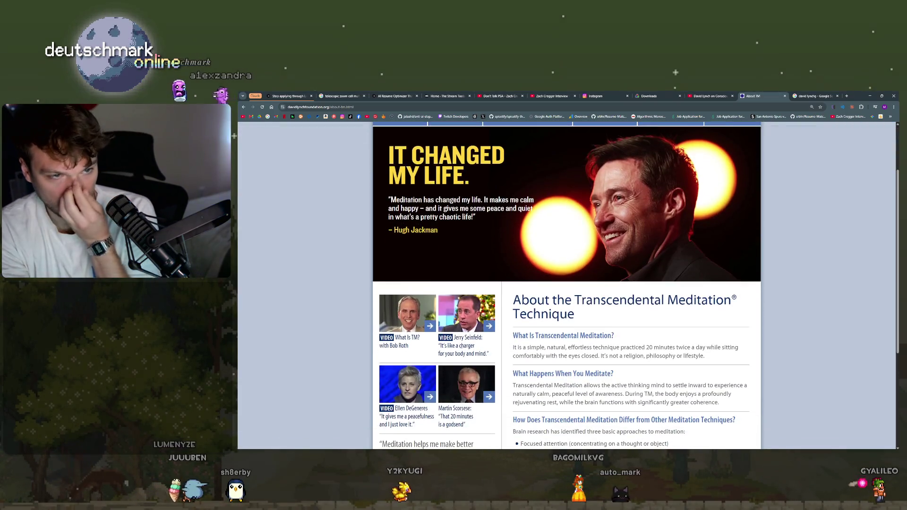
scroll(523, 285, "down", 1)
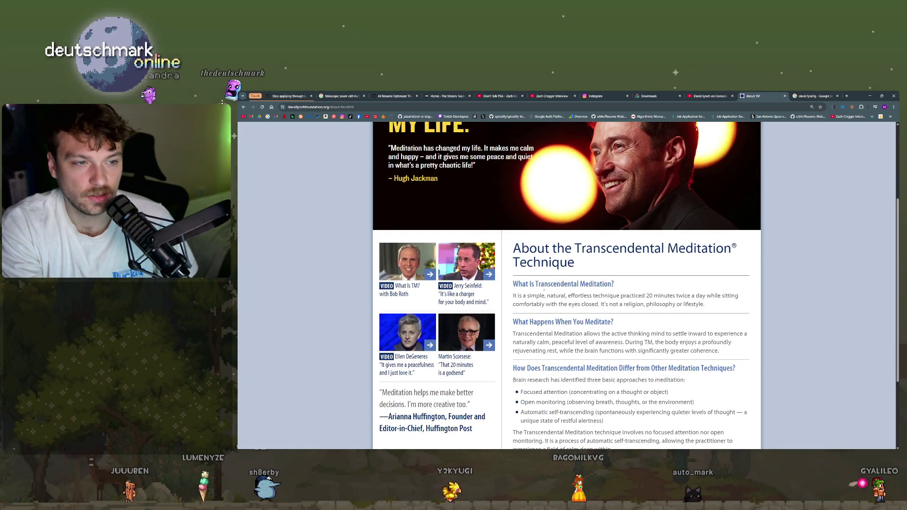
scroll(617, 265, "down", 1)
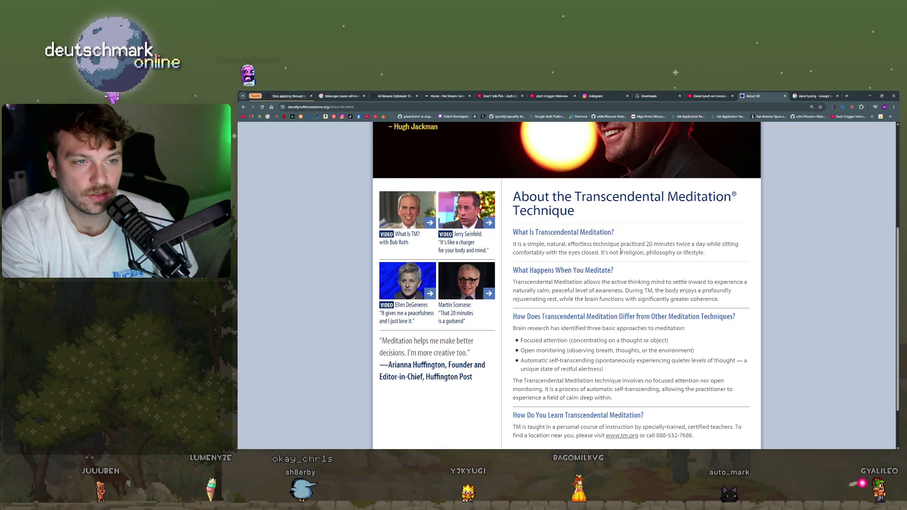
scroll(584, 303, "down", 1)
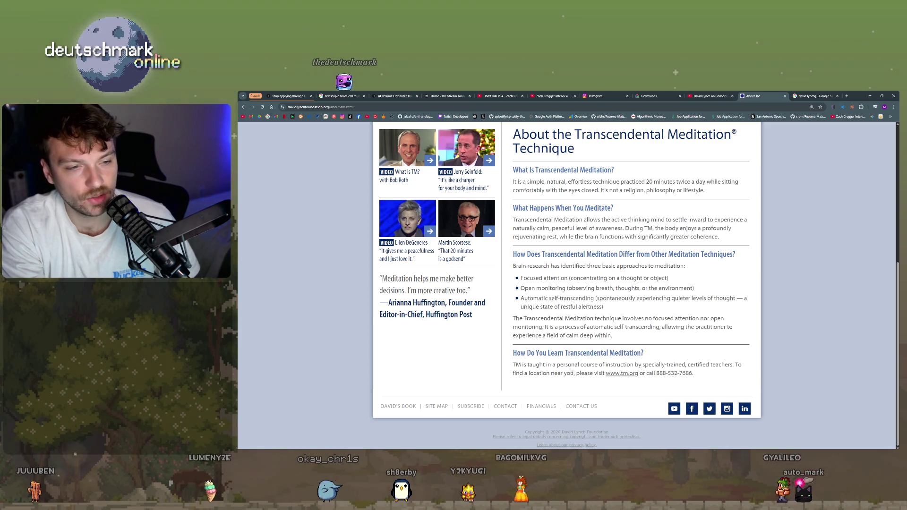
left_click(630, 375)
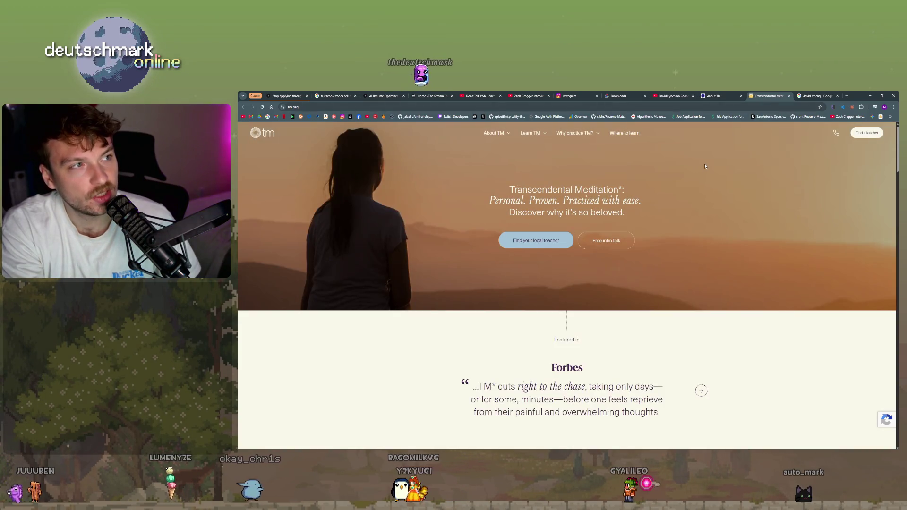
- Browse the tm.org home page and open Why practice TM? > Reduce anxiety
scroll(466, 279, "down", 2)
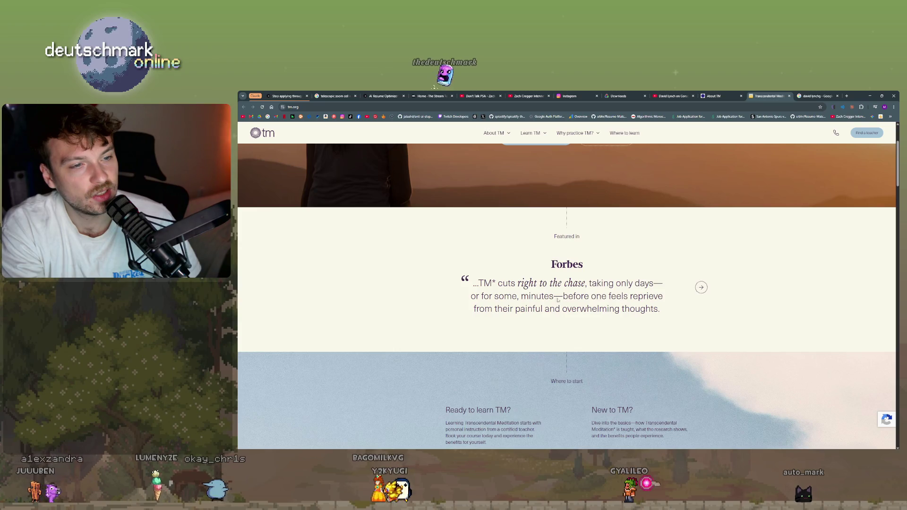
scroll(495, 296, "down", 4)
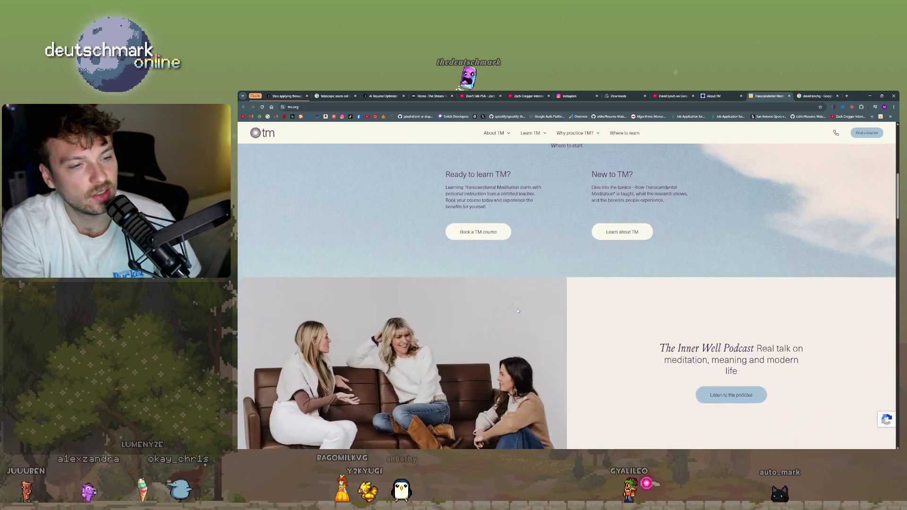
scroll(519, 311, "down", 9)
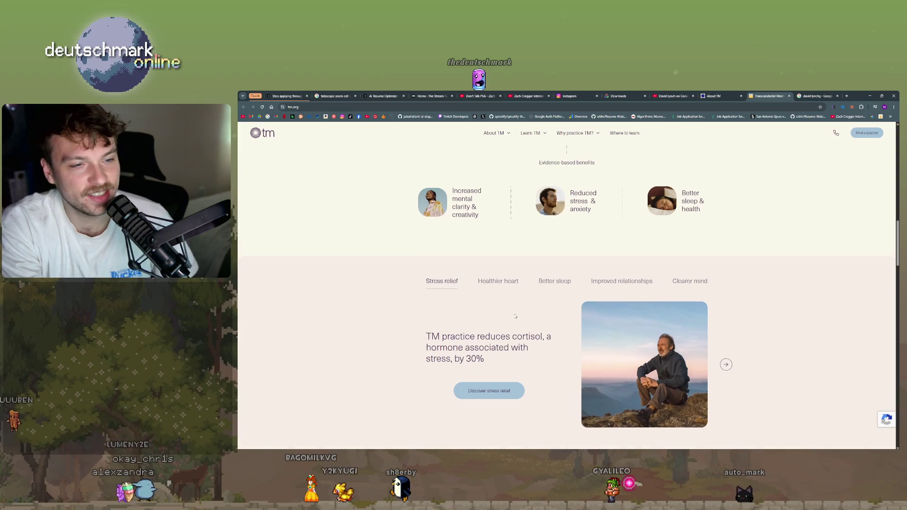
scroll(511, 348, "down", 10)
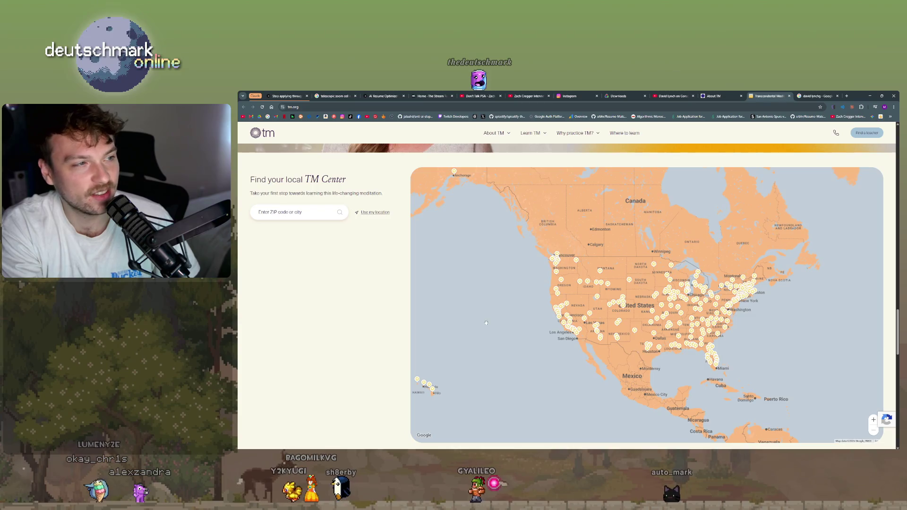
scroll(492, 328, "up", 5)
scroll(486, 325, "down", 2)
scroll(488, 325, "up", 5)
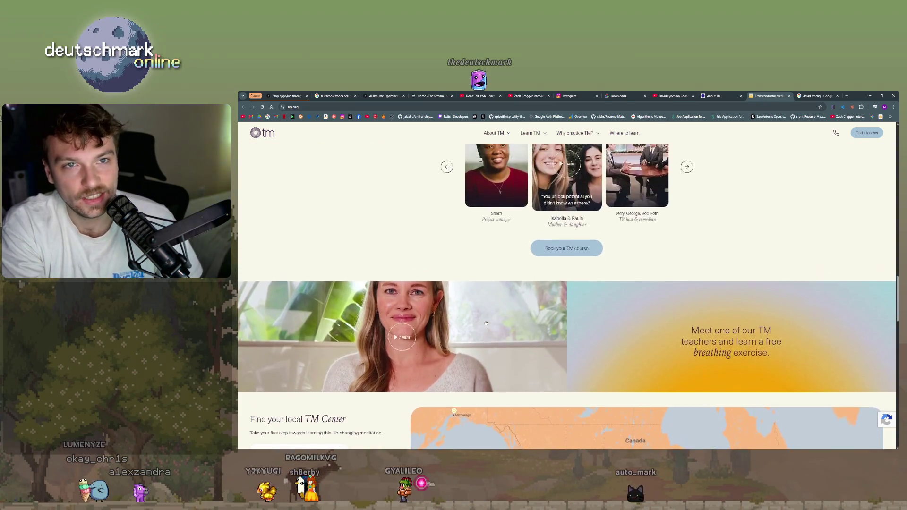
scroll(489, 326, "up", 10)
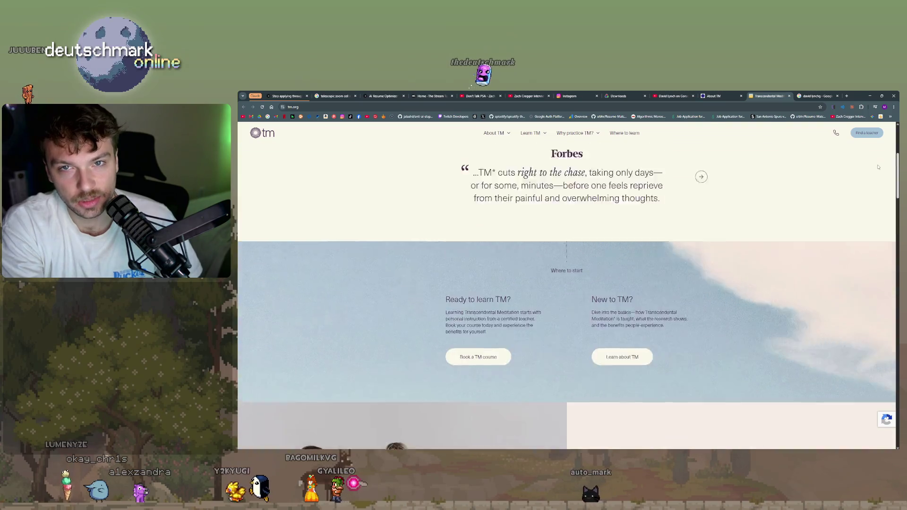
scroll(879, 168, "up", 5)
left_click(572, 134)
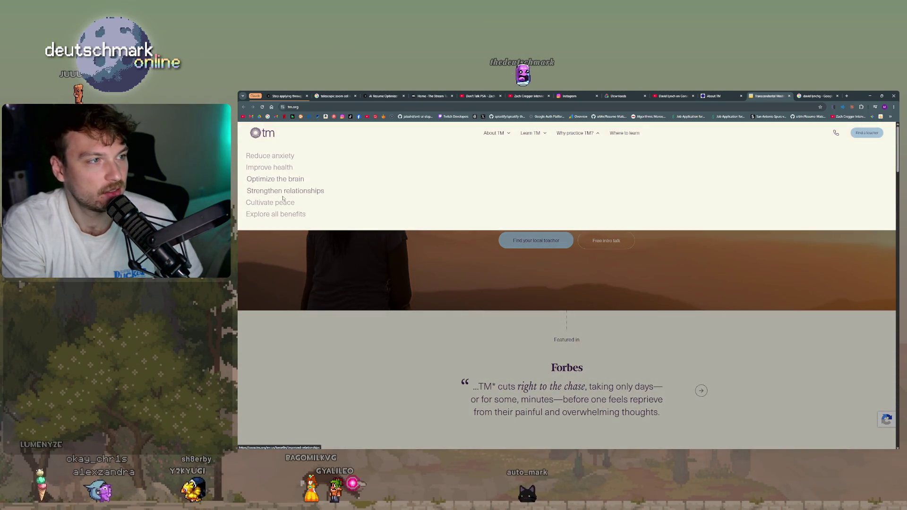
left_click(278, 169)
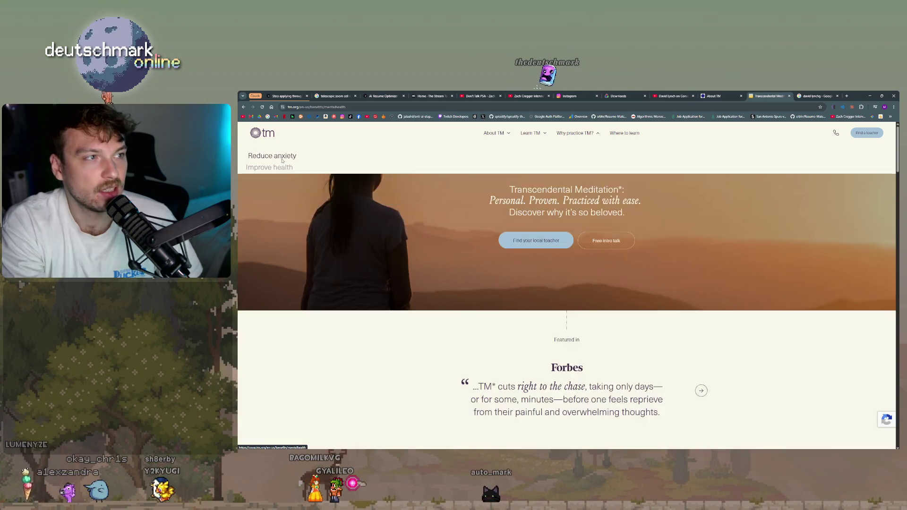
- Read through the TM for stress and anxiety benefits page
scroll(617, 309, "down", 5)
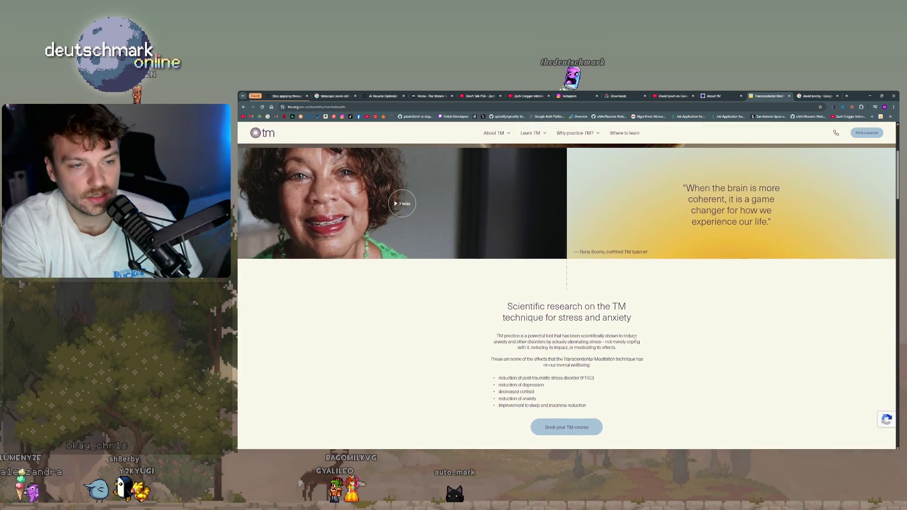
scroll(643, 335, "down", 7)
scroll(643, 335, "down", 5)
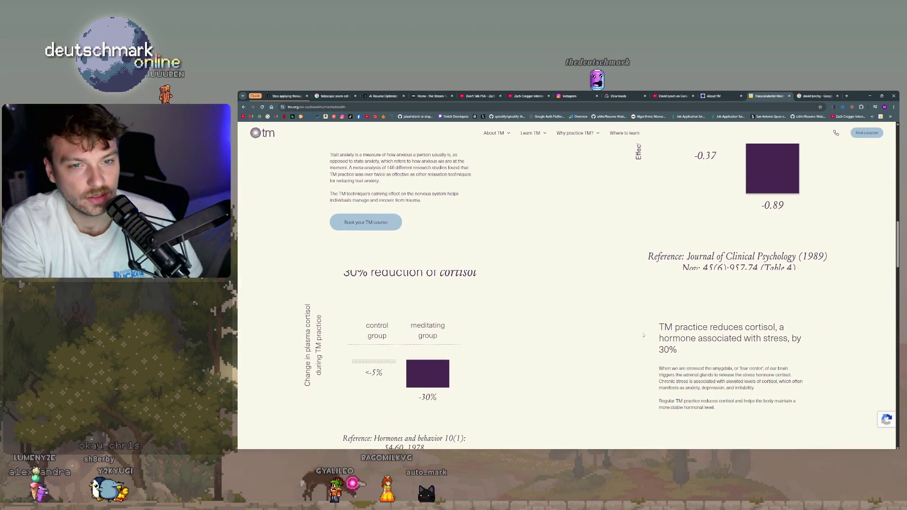
scroll(643, 331, "up", 2)
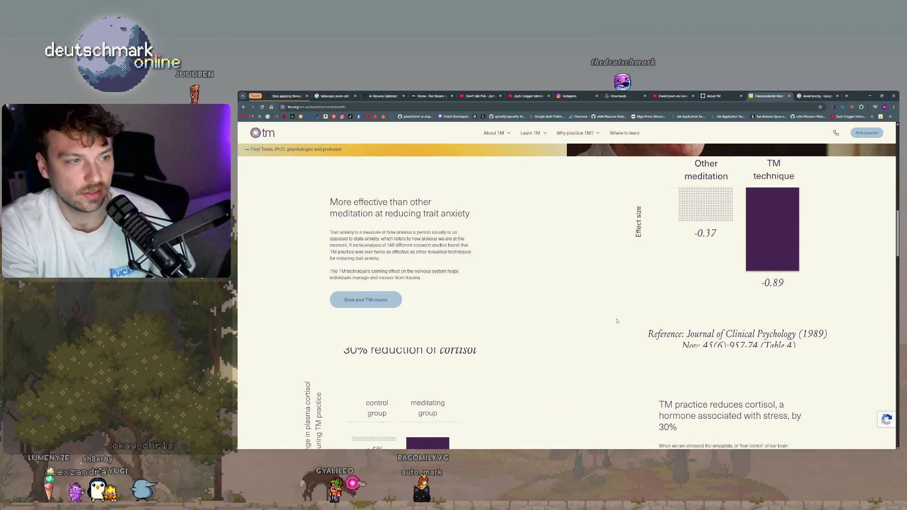
scroll(750, 344, "down", 6)
scroll(717, 345, "down", 4)
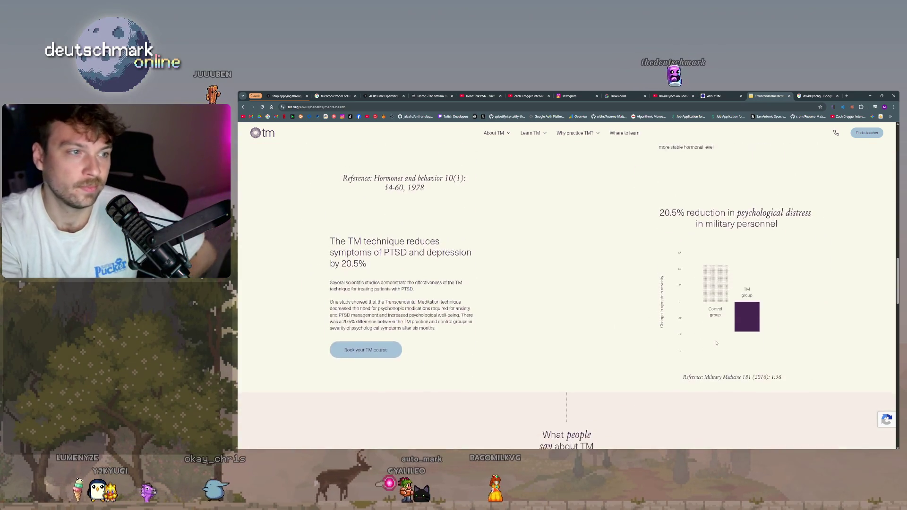
scroll(721, 339, "up", 1)
scroll(722, 339, "up", 3)
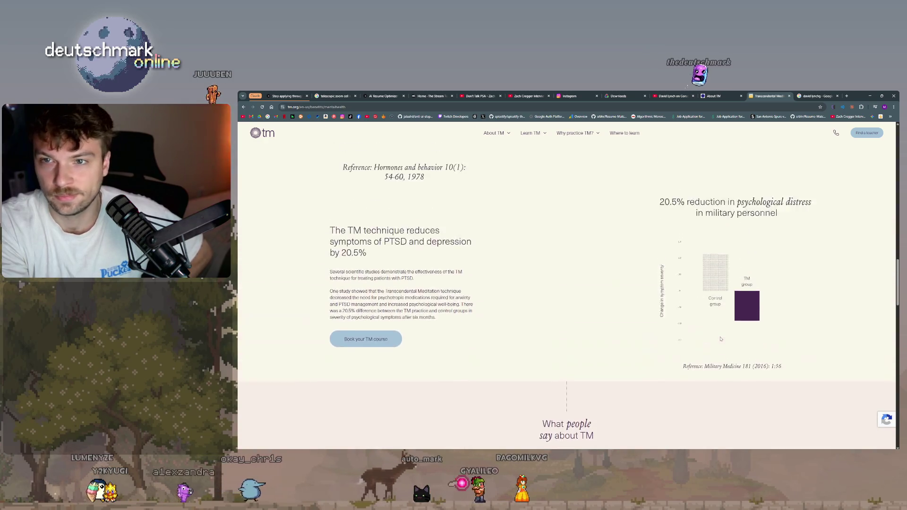
scroll(545, 369, "down", 7)
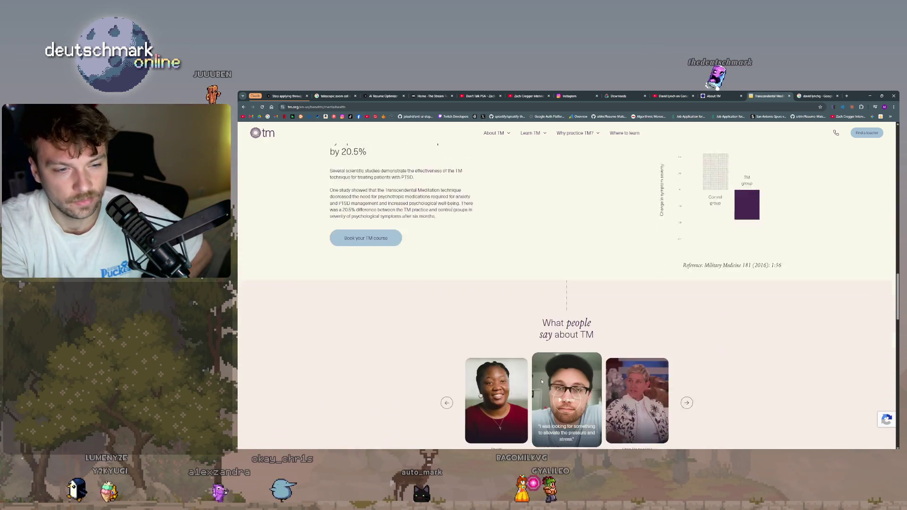
scroll(543, 377, "up", 10)
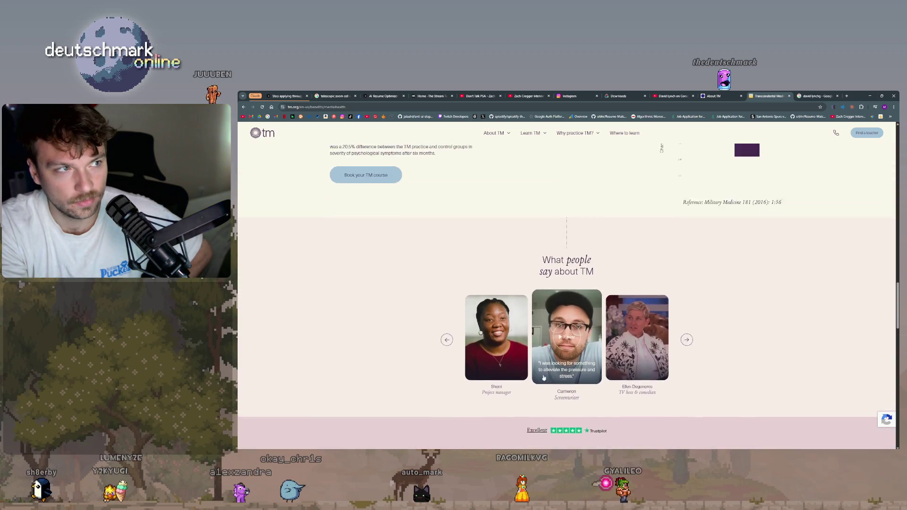
- Return to the YouTube David Lynch consciousness talk and show it fullscreen
left_click(704, 95)
left_click(691, 94)
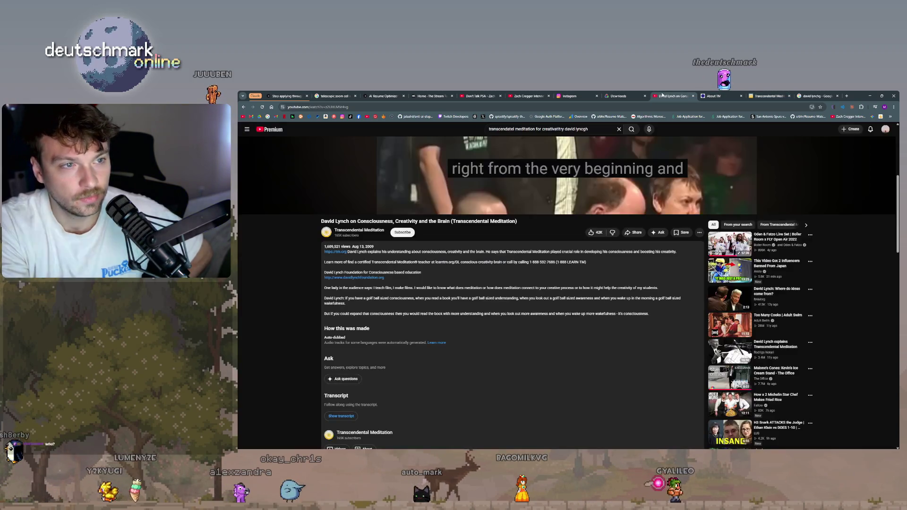
scroll(563, 271, "up", 4)
double_click(564, 271)
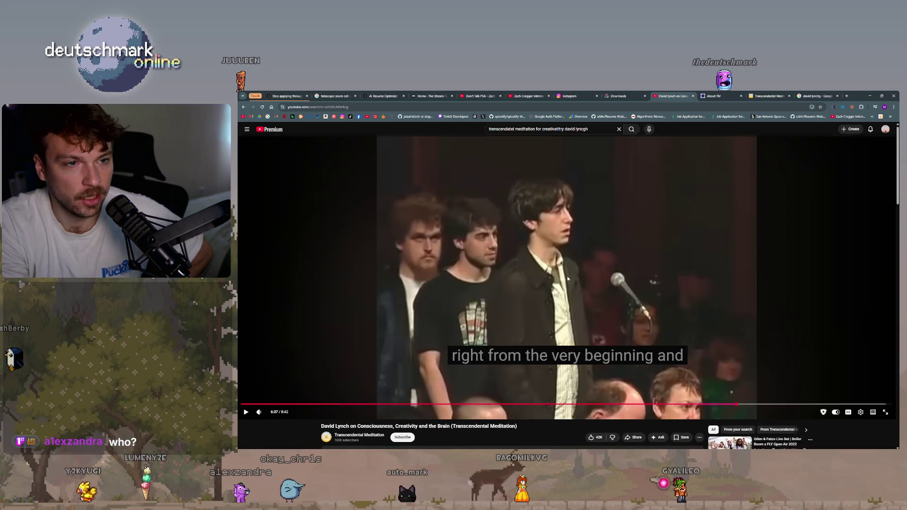
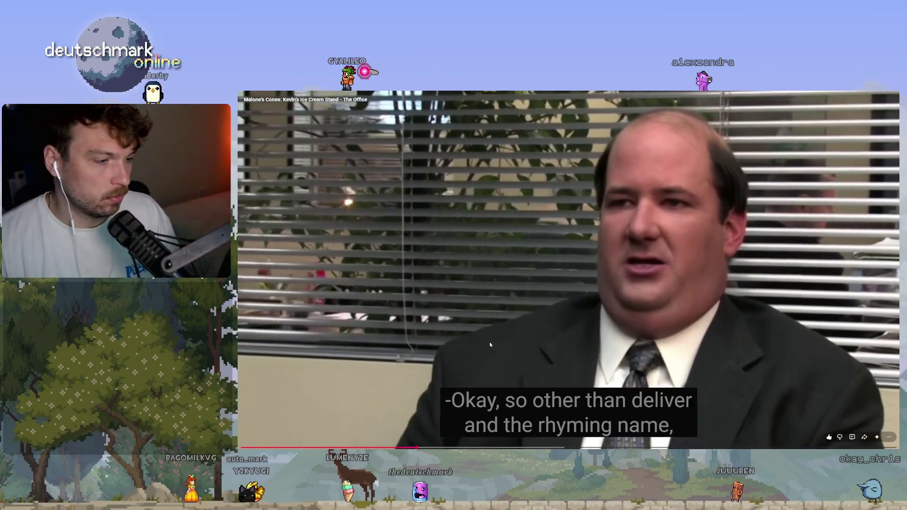
- Exit fullscreen and close the David Lynch video and About TM tabs in Chrome
double_click(458, 339)
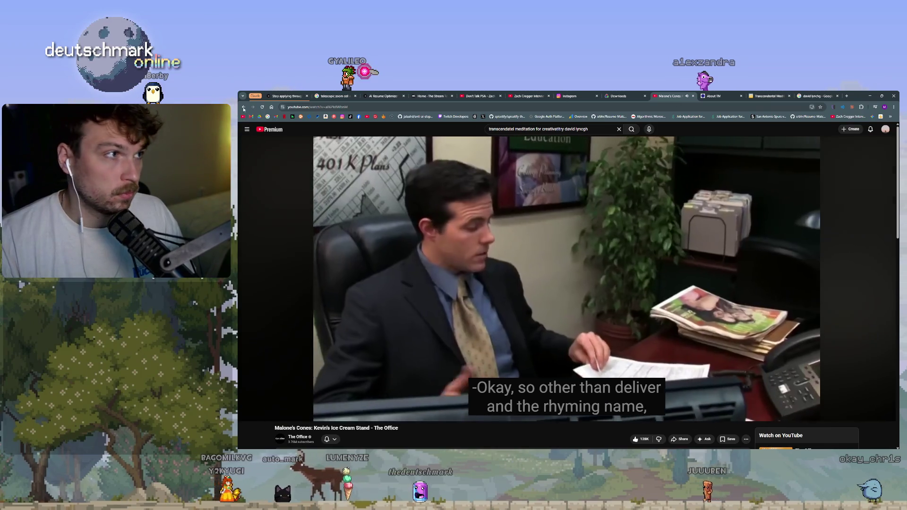
left_click(244, 107)
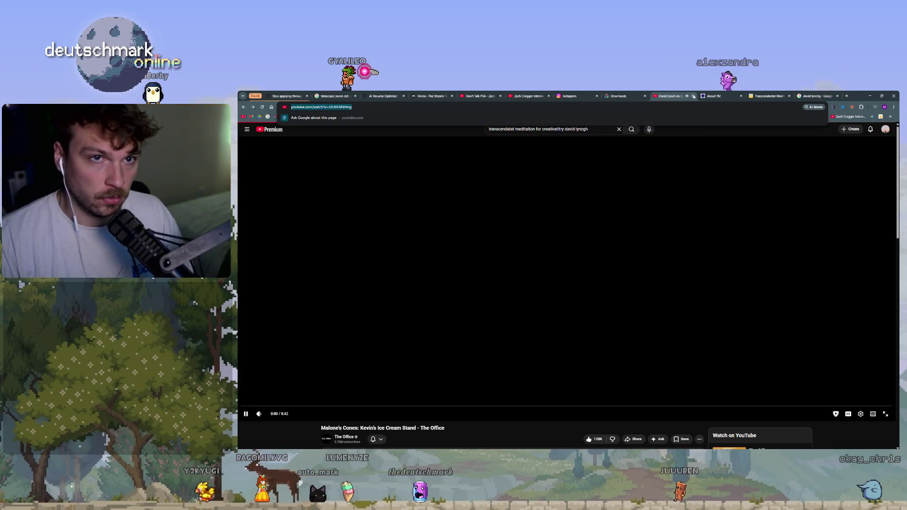
left_click(693, 96)
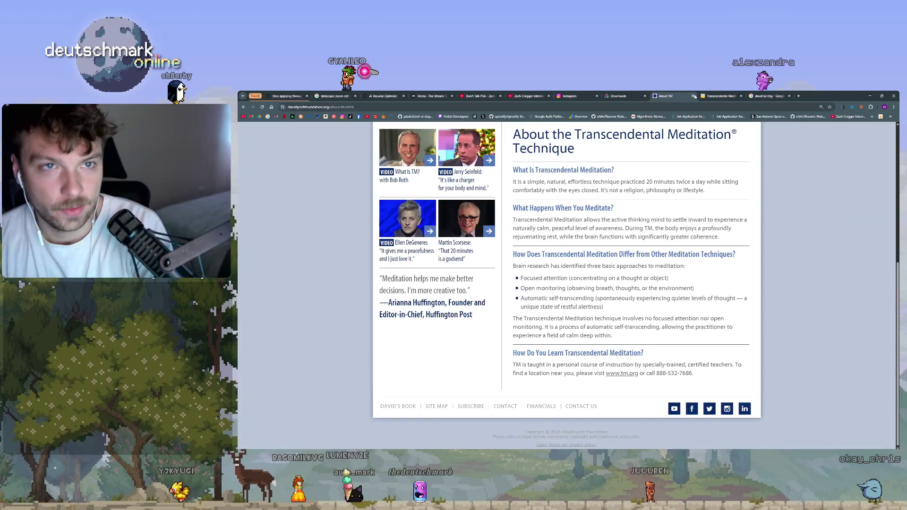
left_click(732, 96)
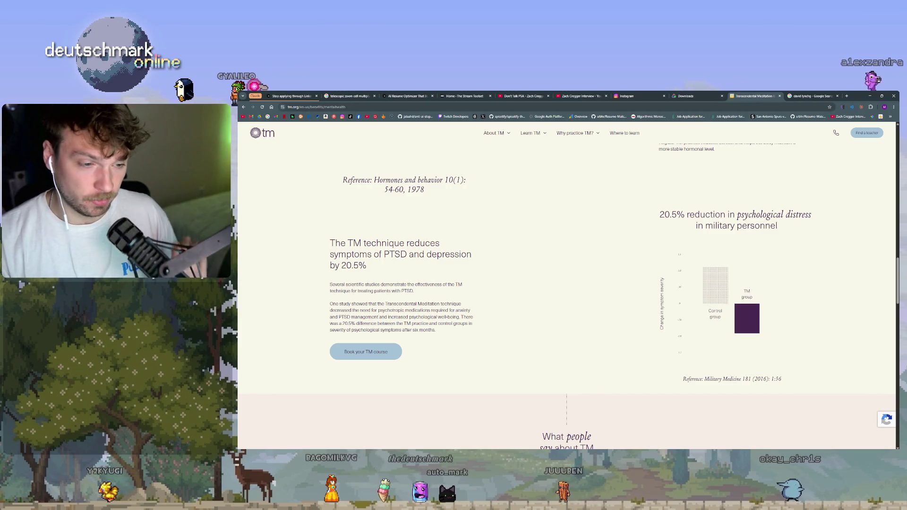
- Bring Stacher's download list to the front from the taskbar
mouse_move(520, 456)
mouse_move(542, 435)
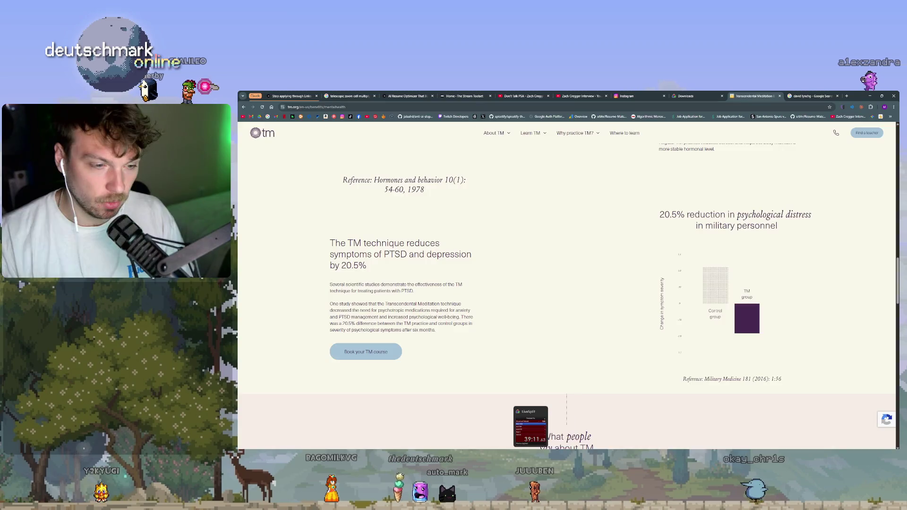
left_click(349, 451)
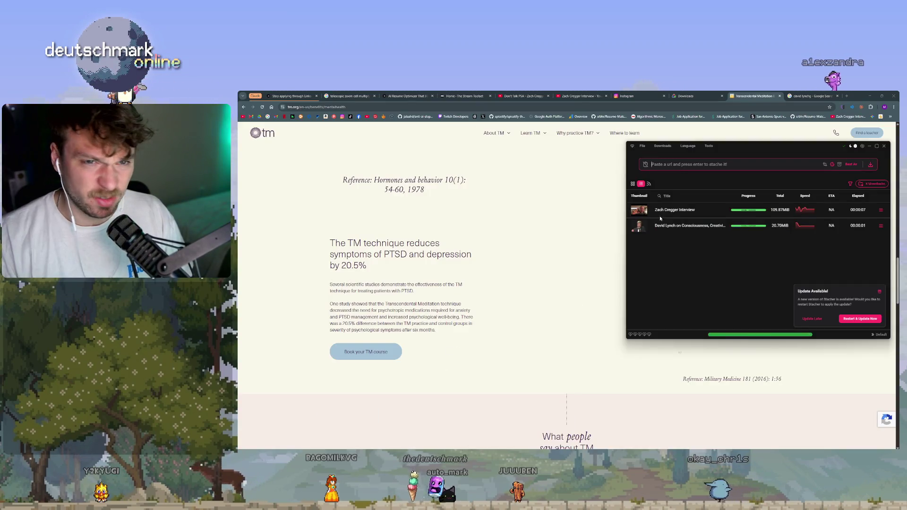
- Minimize the finished Stacher downloads window and close the tm.org mental-health page
left_click(884, 148)
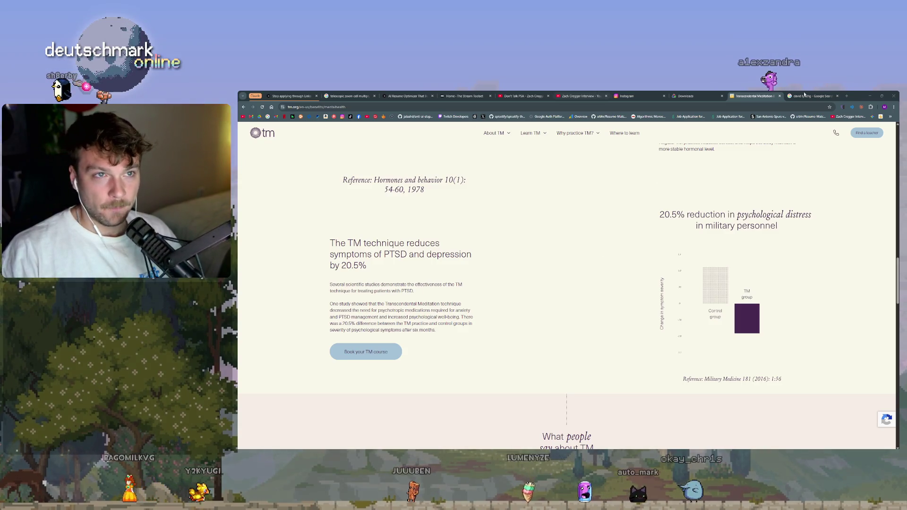
key("ctrl+w")
- Close the LiveSplit downloads page and the 'david lynchg' search results tabs
left_click(675, 97)
key("ctrl+Tab")
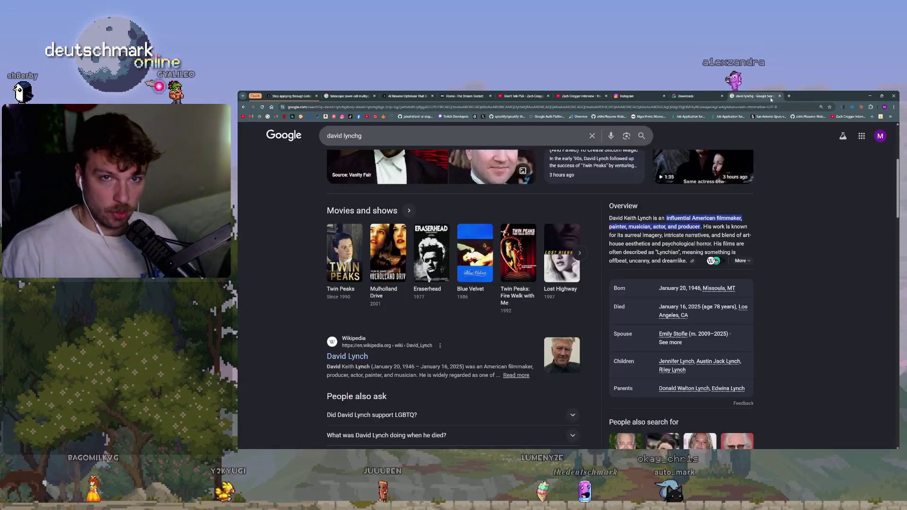
left_click(709, 96)
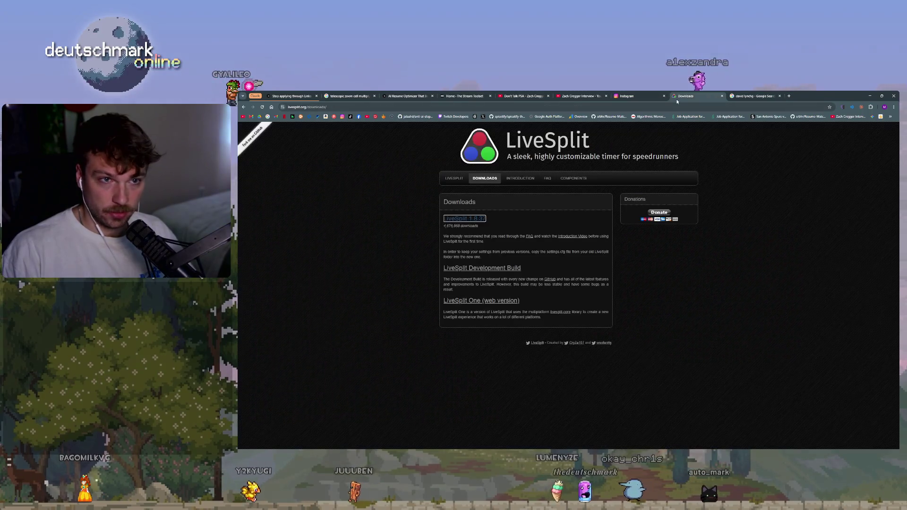
left_click(750, 97)
left_click(750, 97)
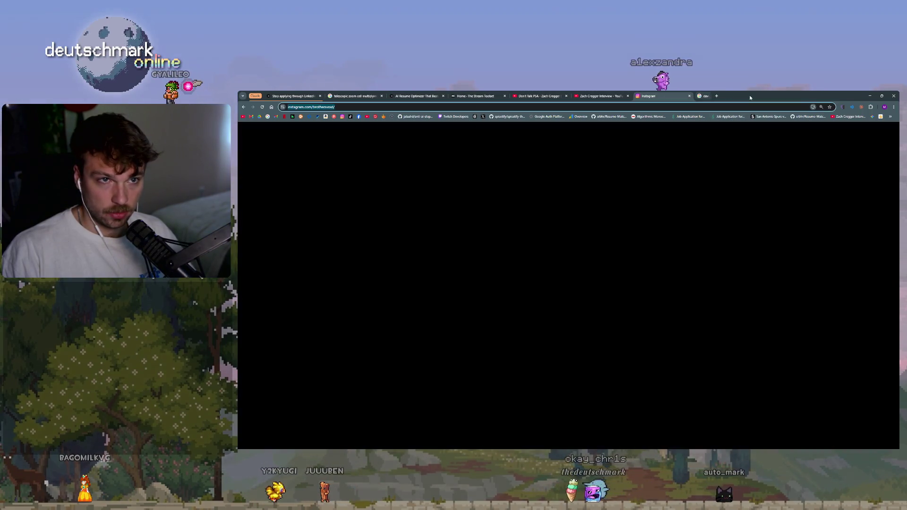
- Deselect the interview clip in the Premiere Pro timeline, then return to Chrome
key("alt+Tab")
left_click(563, 311)
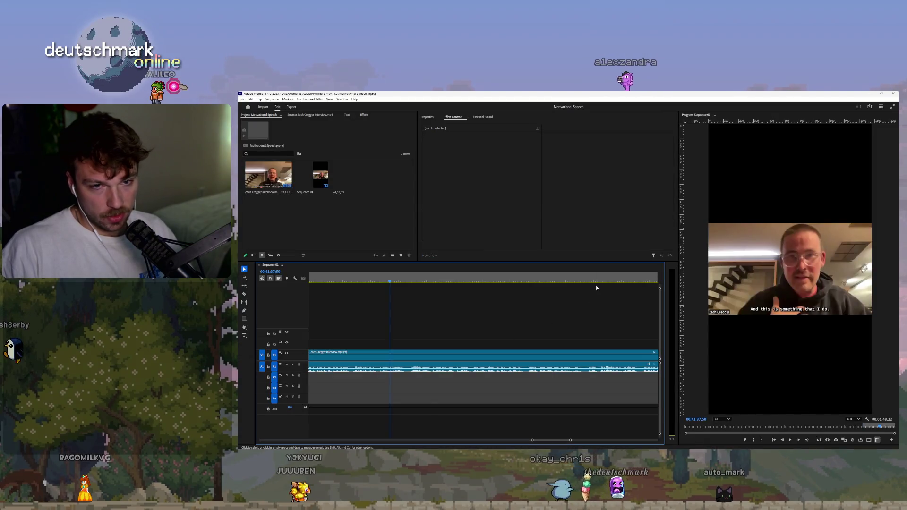
key("alt+Tab")
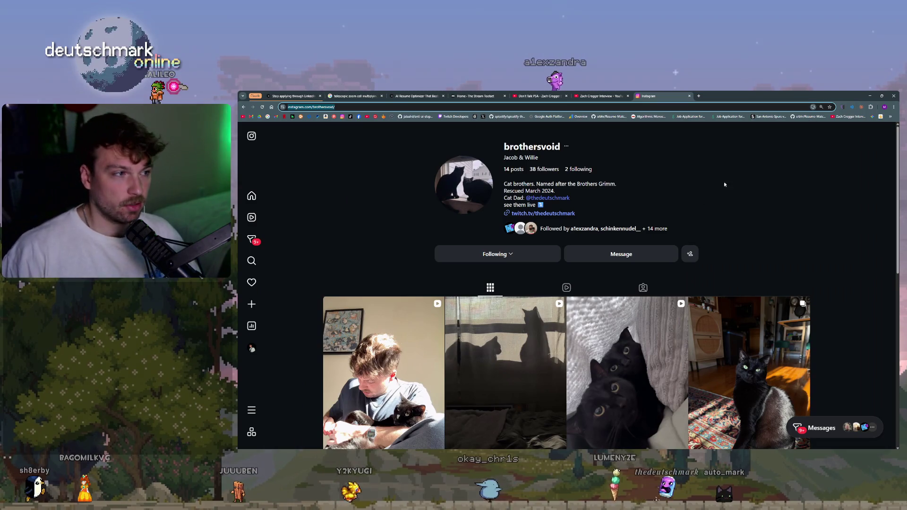
- Close the Instagram, Don't Talk PSA, interview, stream toolset and image search tabs
middle_click(662, 96)
left_click(539, 96)
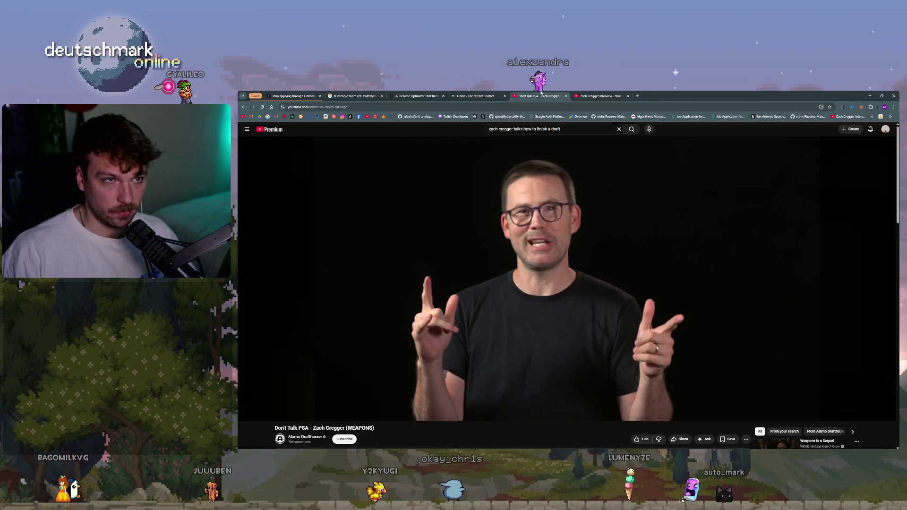
left_click(566, 96)
left_click(567, 96)
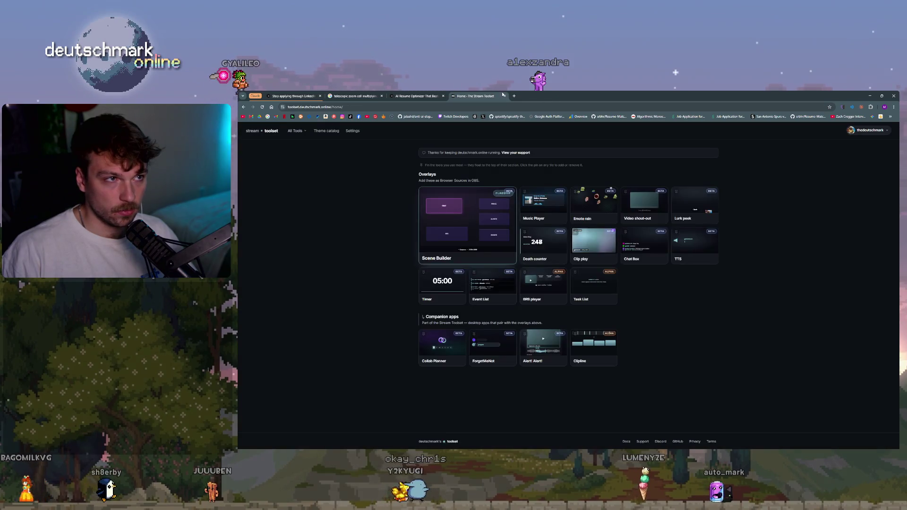
left_click(504, 96)
left_click(354, 96)
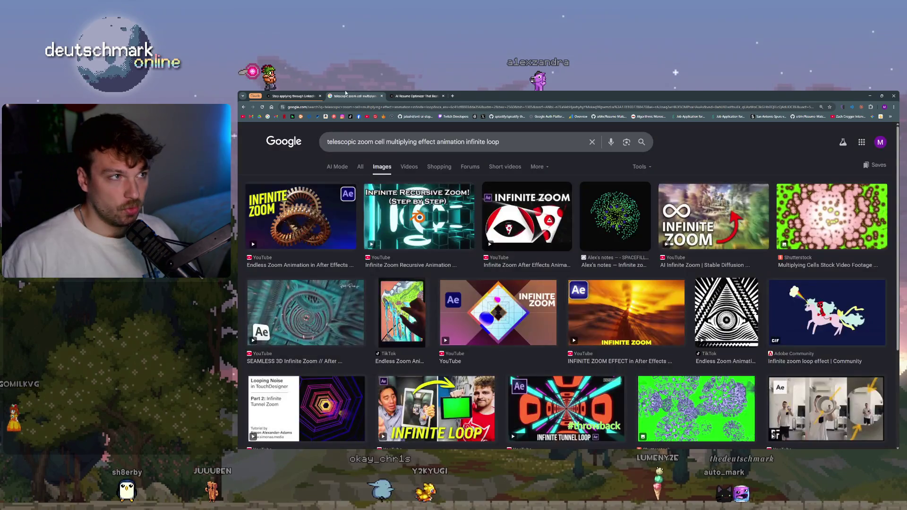
left_click(293, 96)
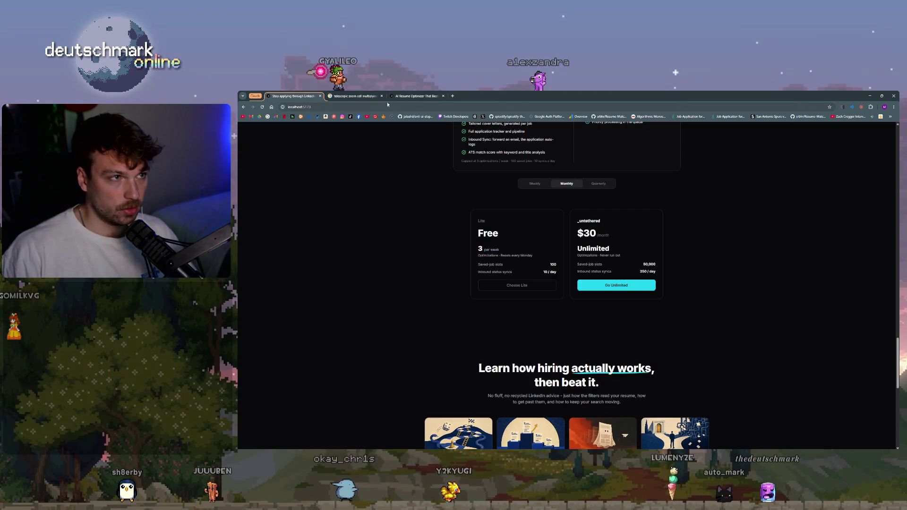
left_click(335, 97)
left_click(382, 96)
scroll(399, 285, "down", 3)
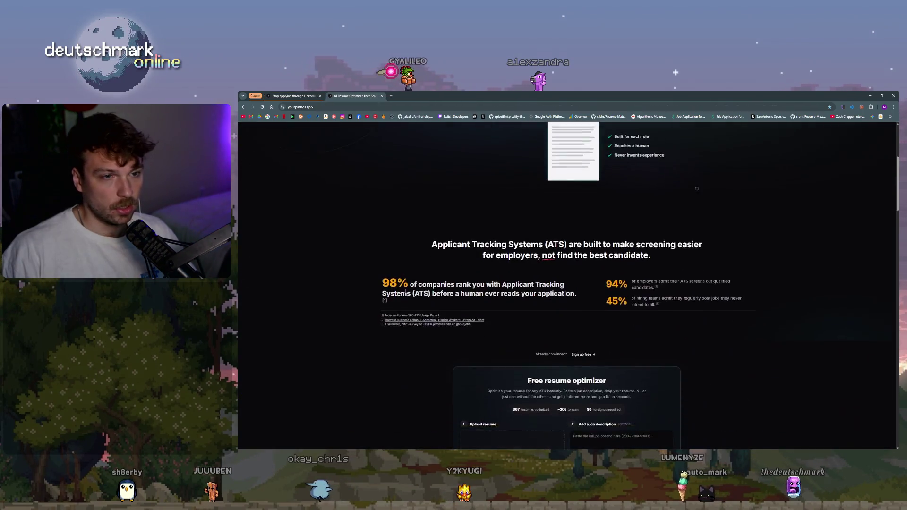
scroll(399, 285, "up", 3)
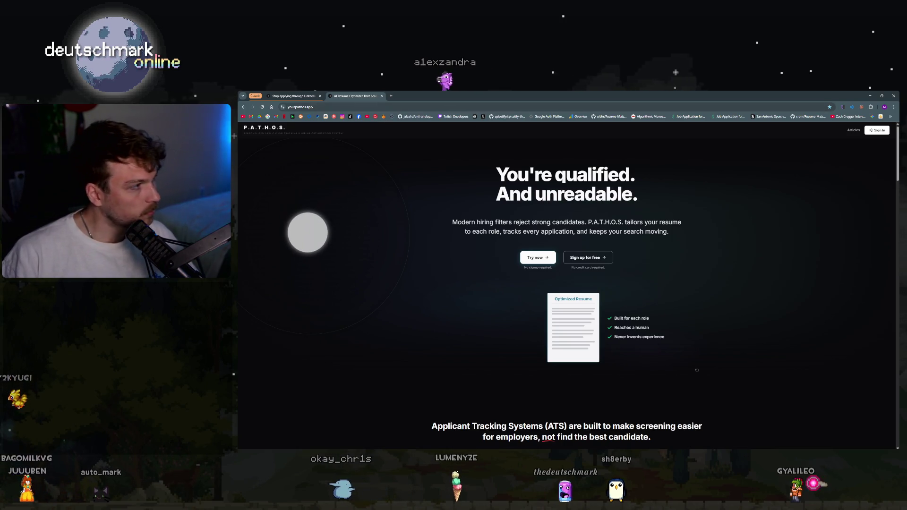
- Glance at the pricing page, open and discard a new tab, then switch to the YouTube window
left_click(293, 96)
left_click(354, 96)
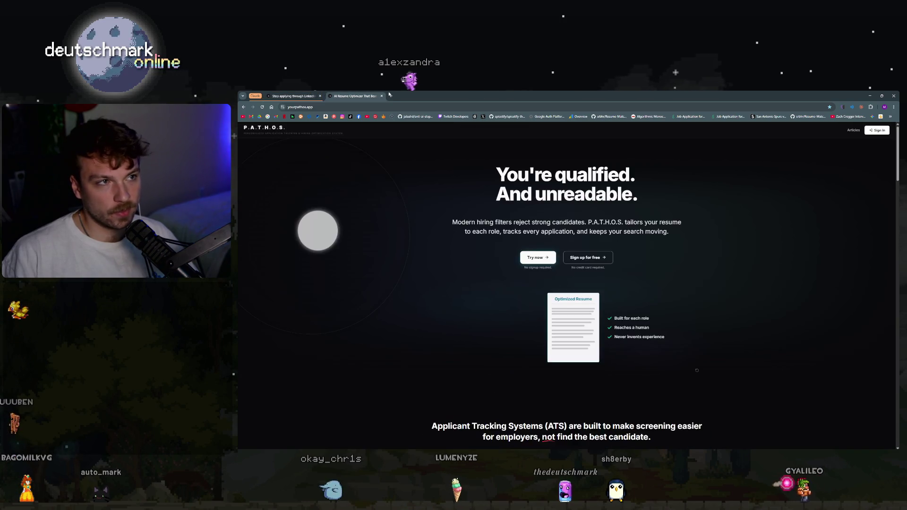
left_click(391, 96)
key("ctrl+w")
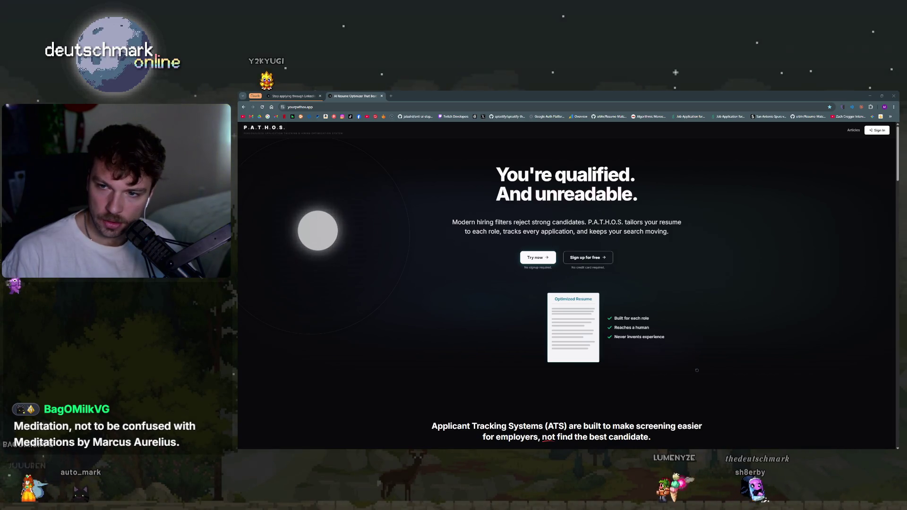
key("alt+Tab")
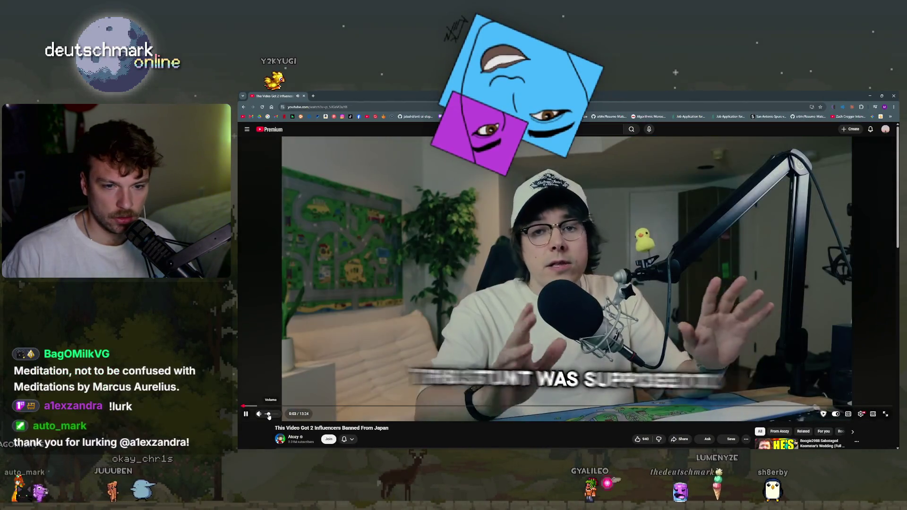
- Pause the influencer video and search Google for 'Meditations by Marcus Aurelius.' in a new tab
left_click(399, 319)
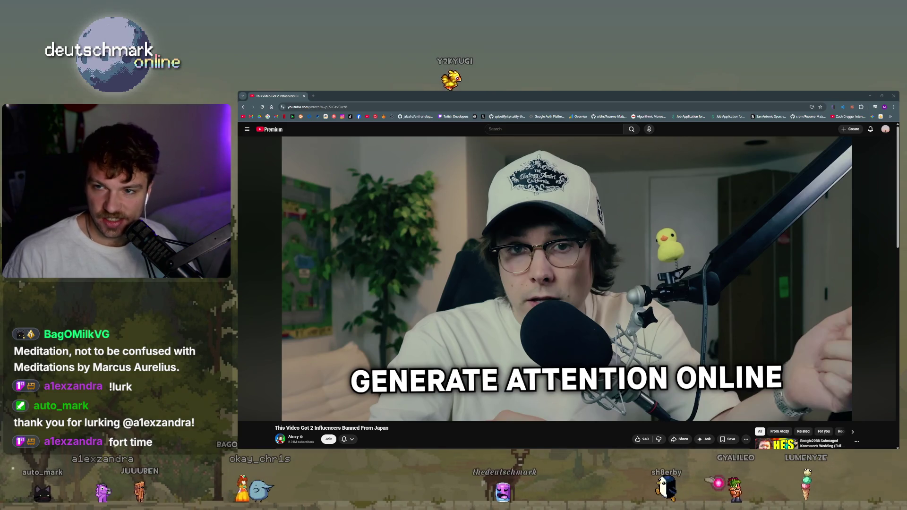
key("ctrl+t")
type("Meditations by Marcus Aurelius.")
key("Return")
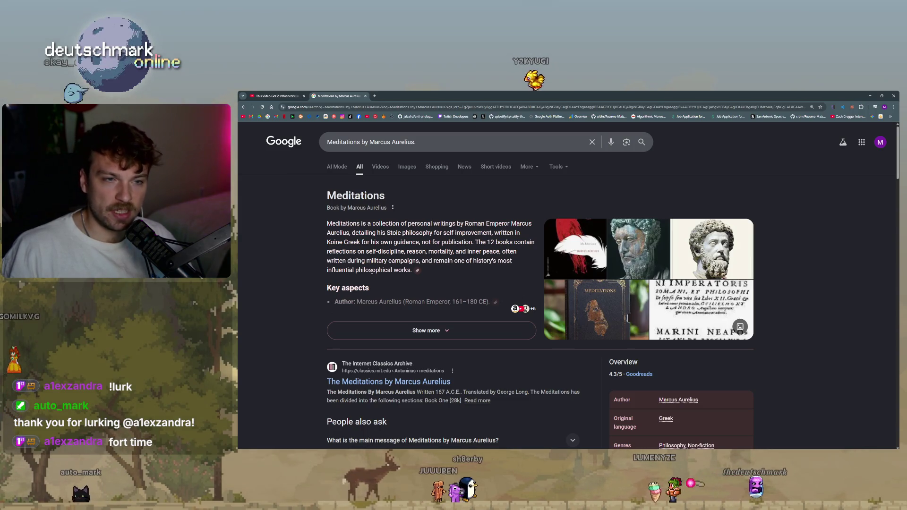
- Expand the Key aspects summary, read through the Meditations results, then close that tab
left_click(431, 330)
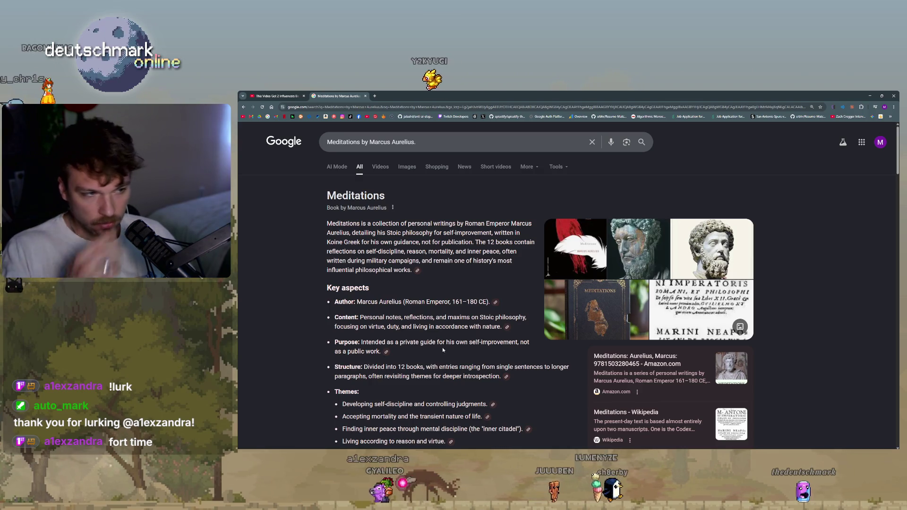
scroll(443, 350, "down", 1)
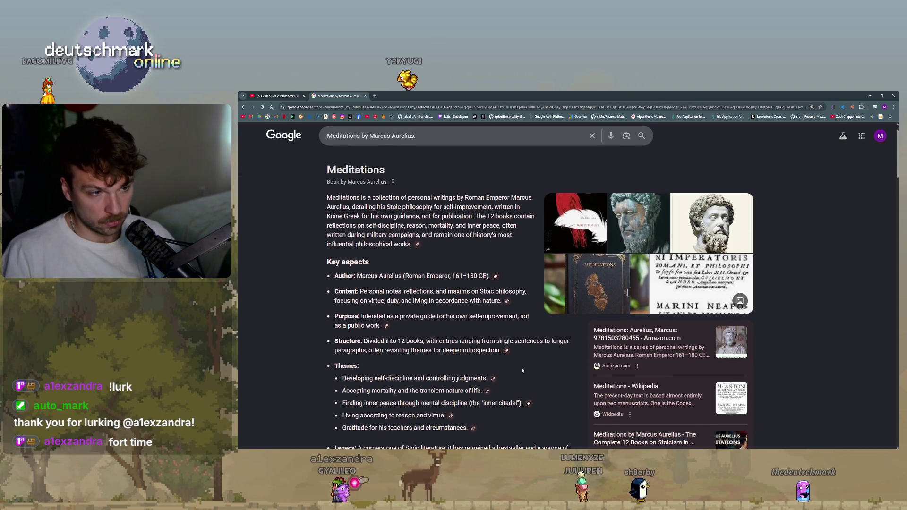
scroll(520, 368, "down", 3)
scroll(513, 361, "down", 2)
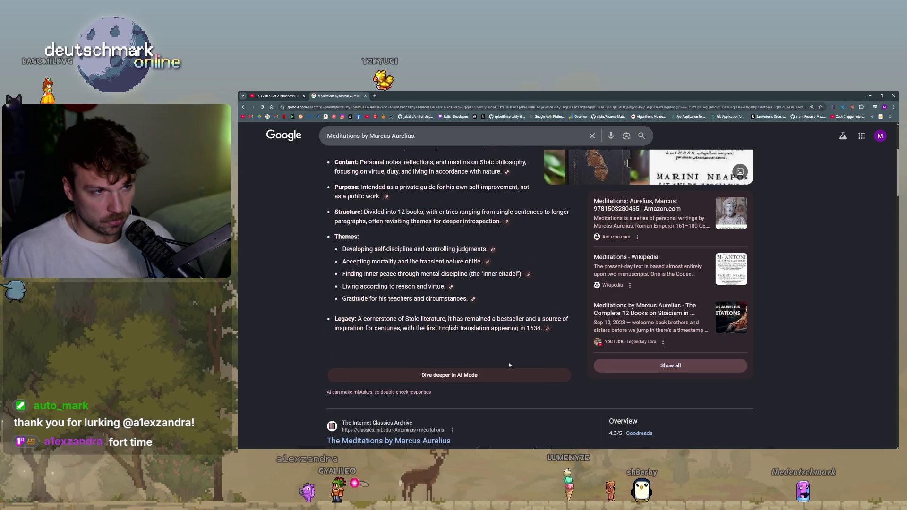
scroll(509, 362, "down", 2)
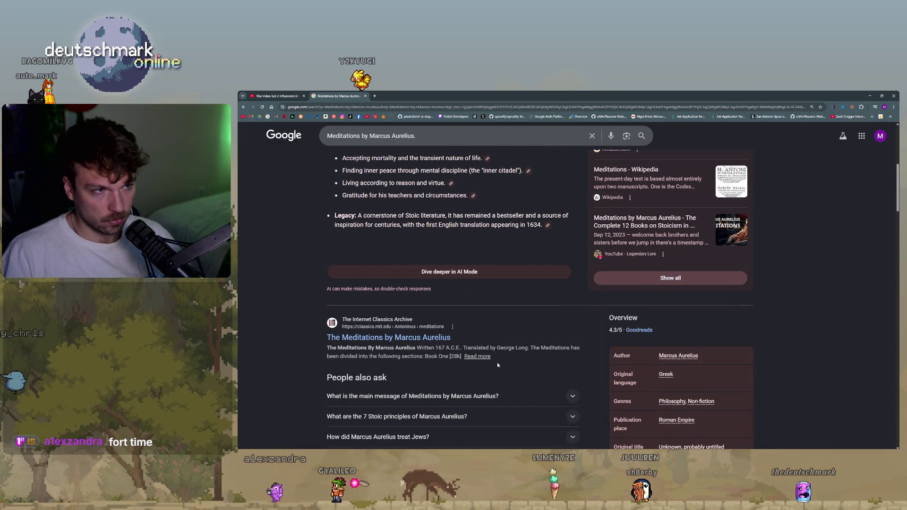
scroll(498, 365, "down", 2)
scroll(498, 365, "down", 2)
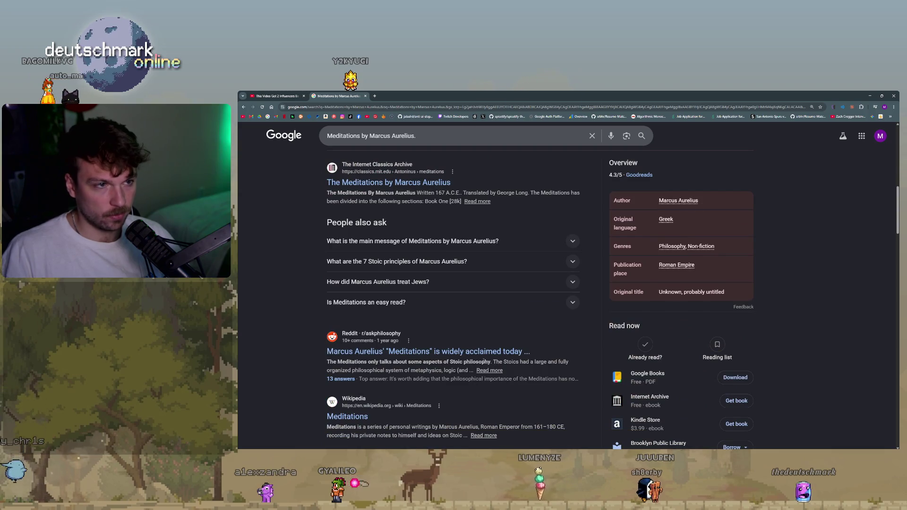
scroll(481, 360, "up", 9)
scroll(481, 360, "up", 3)
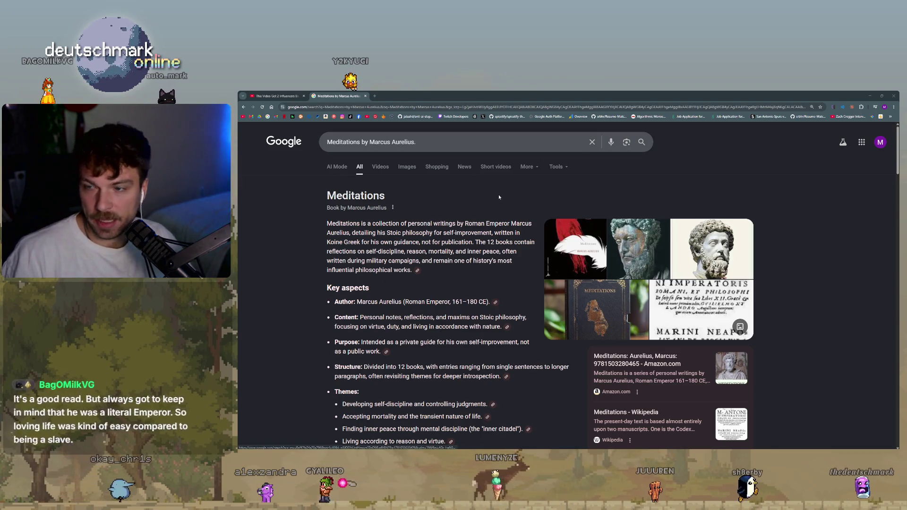
key("ctrl+w")
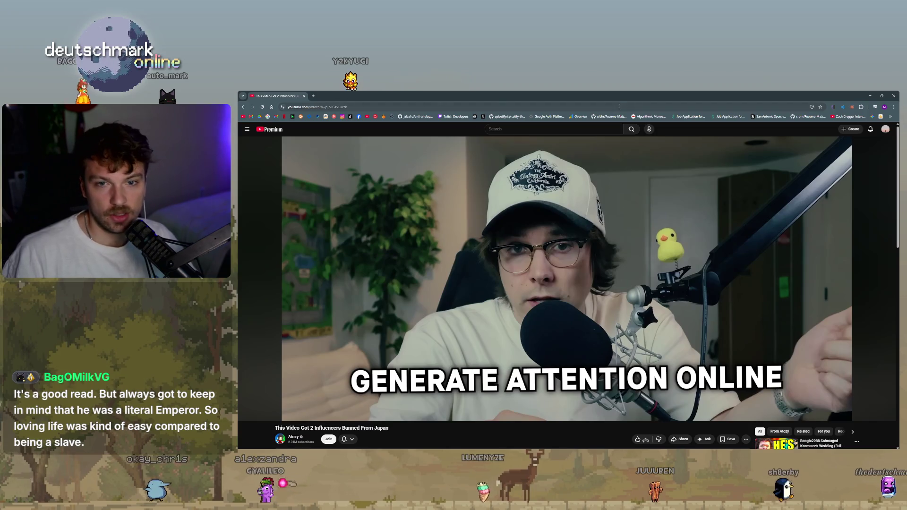
- Resume 'This Video Got 2 Influencers Banned From Japan' and play it full screen
left_click(513, 192)
double_click(524, 234)
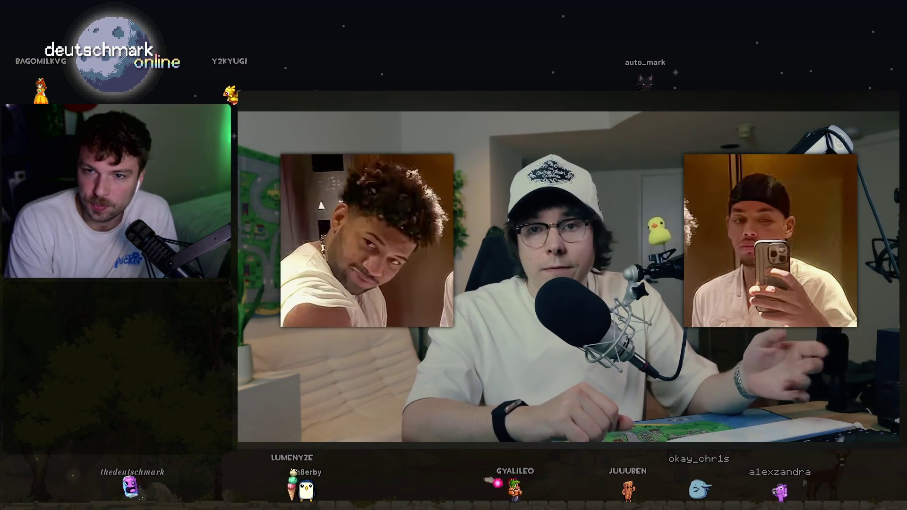
mouse_move(760, 309)
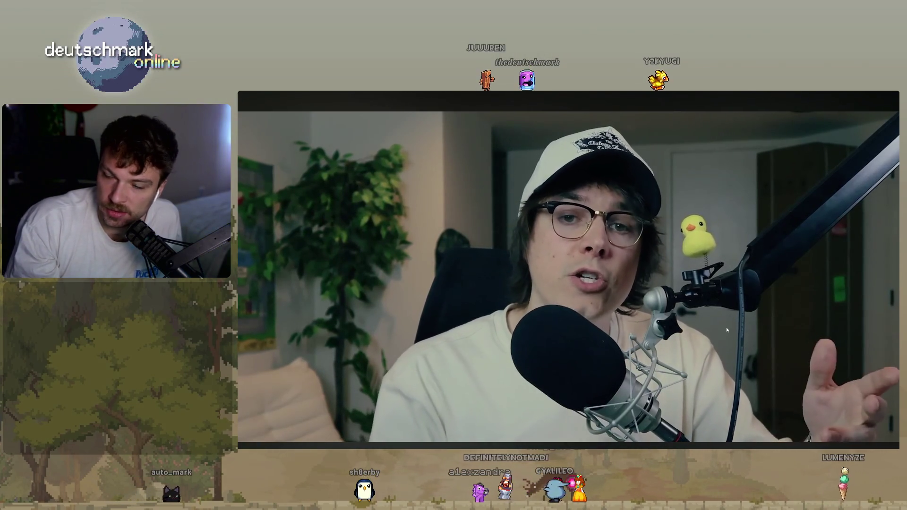
- Pause the fullscreen influencer video on the host at his desk microphone
mouse_move(728, 379)
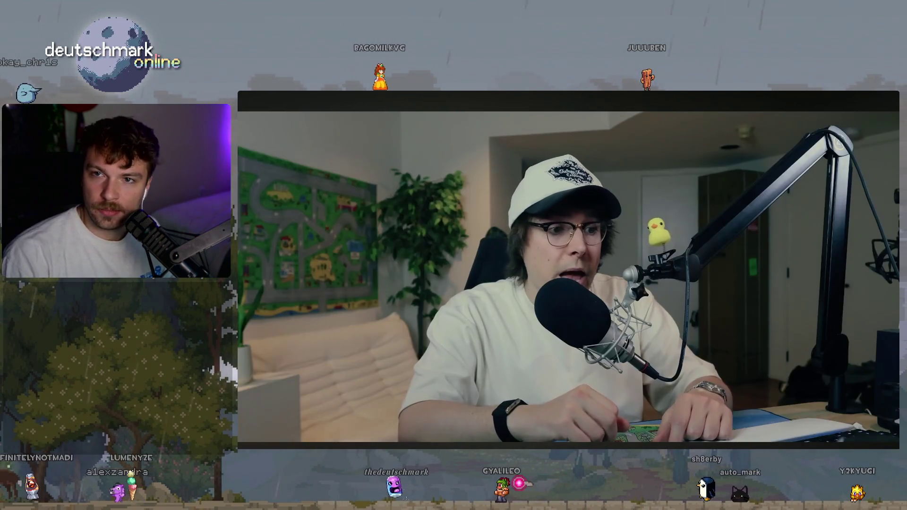
left_click(796, 230)
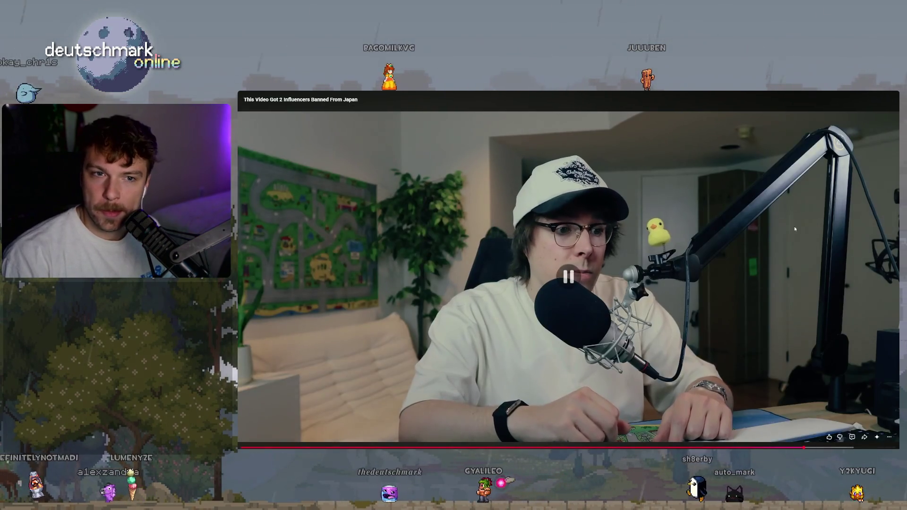
- Exit full screen, browse the video's 253 comments, and scroll back up to the player
key("Escape")
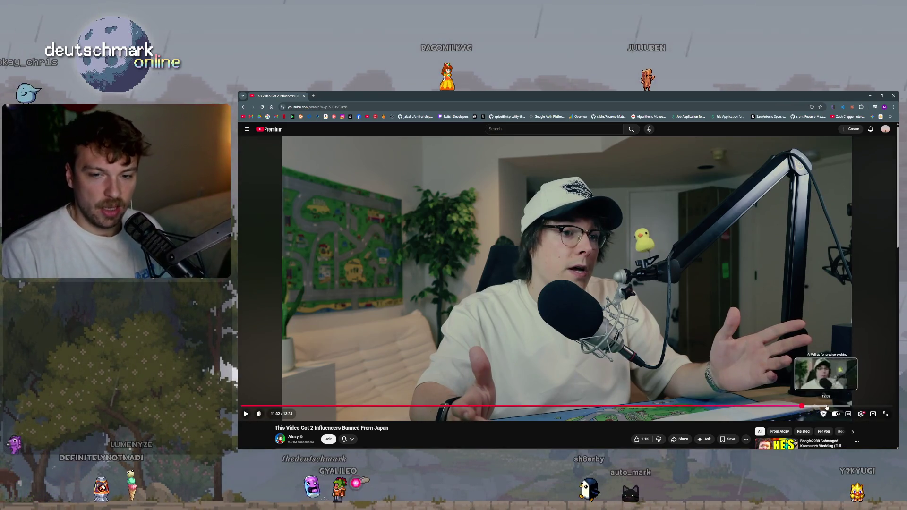
scroll(661, 424, "down", 3)
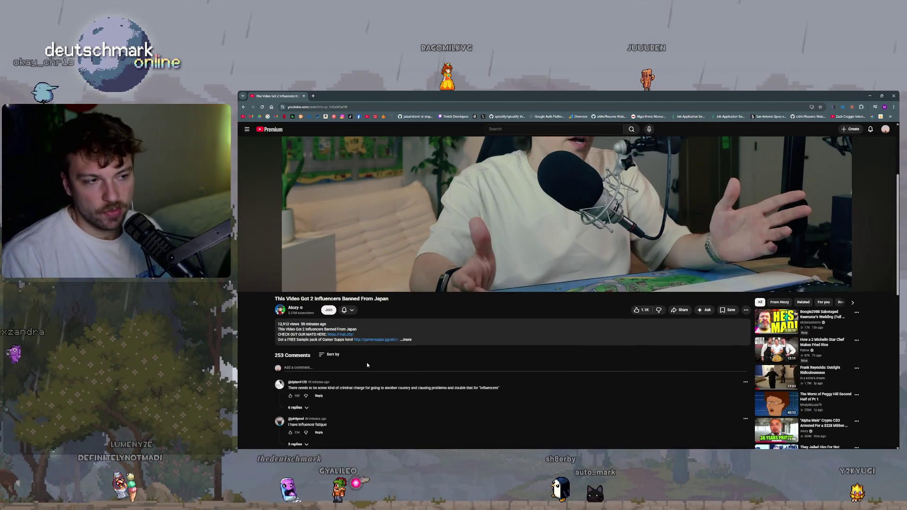
scroll(399, 377, "down", 1)
scroll(403, 373, "up", 3)
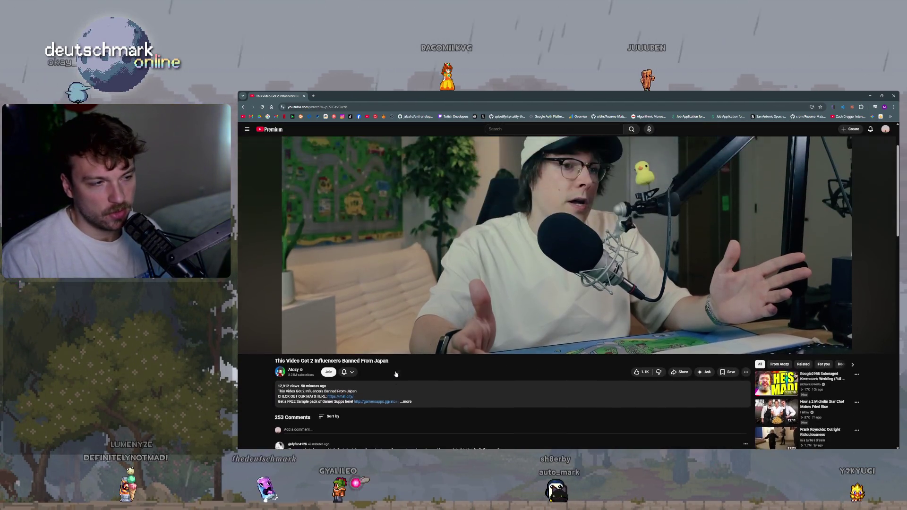
scroll(430, 406, "down", 6)
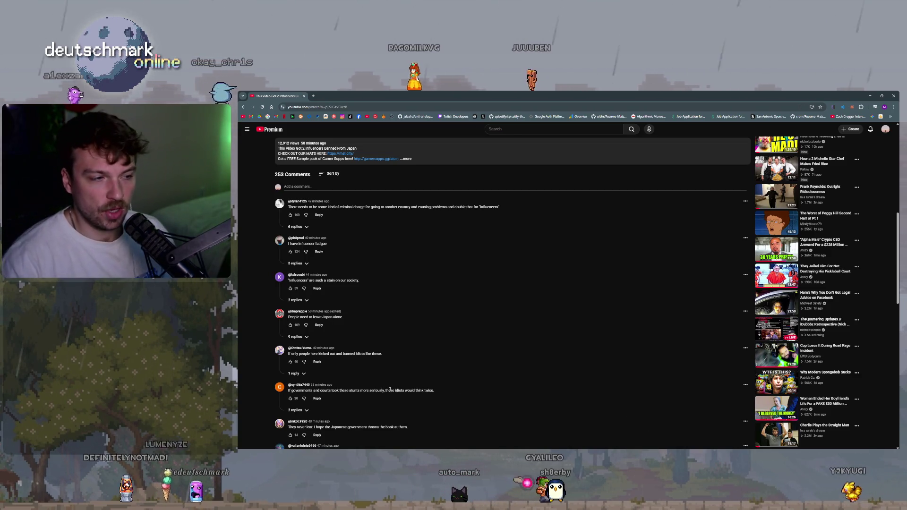
scroll(391, 390, "down", 2)
scroll(396, 284, "up", 6)
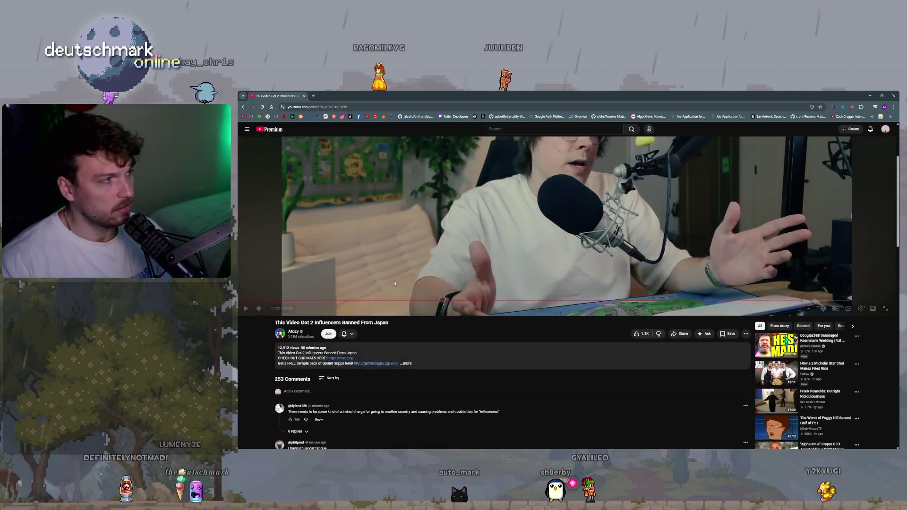
scroll(404, 278, "up", 3)
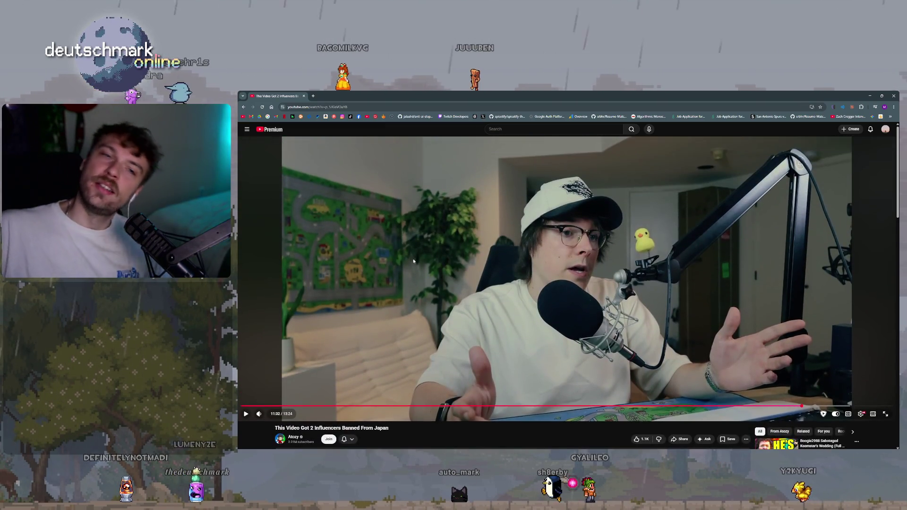